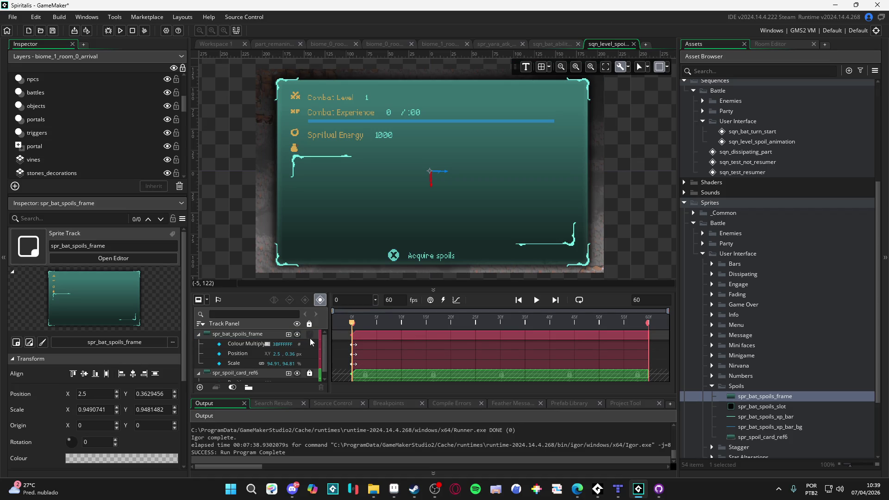
Lock and unlock spr_bat_spoils_frame, collapse spr_spoil_card_ref6, and re-expand the spoils frame track
{"action": "left_click", "coordinate": [309, 334]}
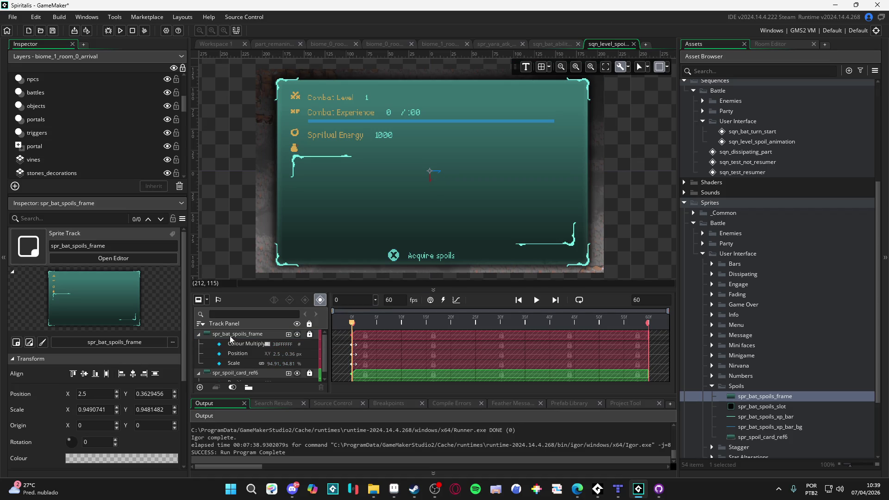
{"action": "left_click", "coordinate": [198, 334]}
{"action": "left_click", "coordinate": [198, 345]}
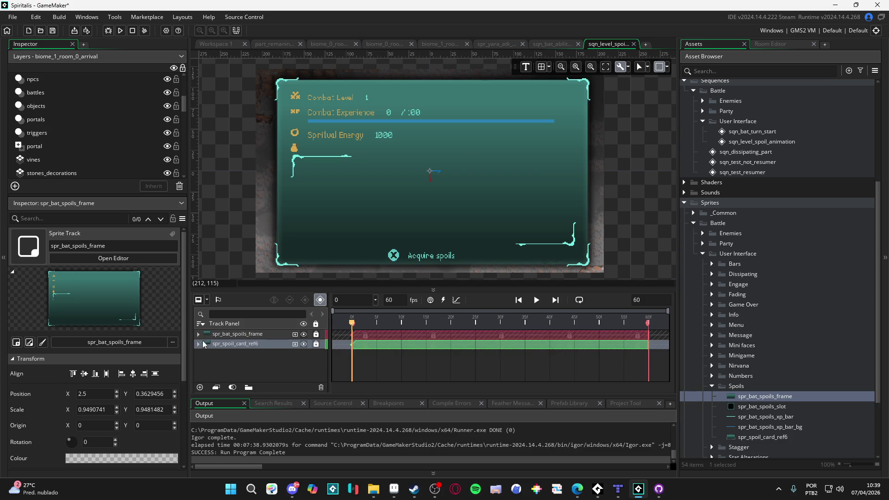
{"action": "left_click", "coordinate": [198, 334]}
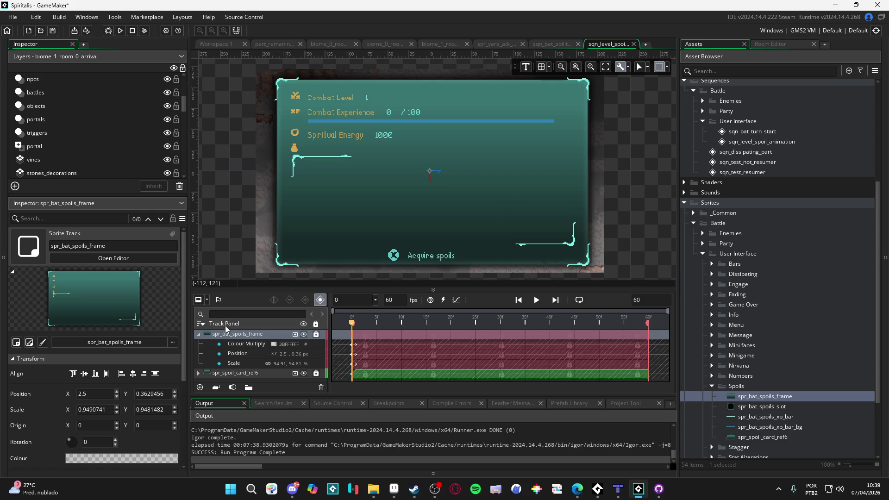
{"action": "left_click", "coordinate": [316, 334]}
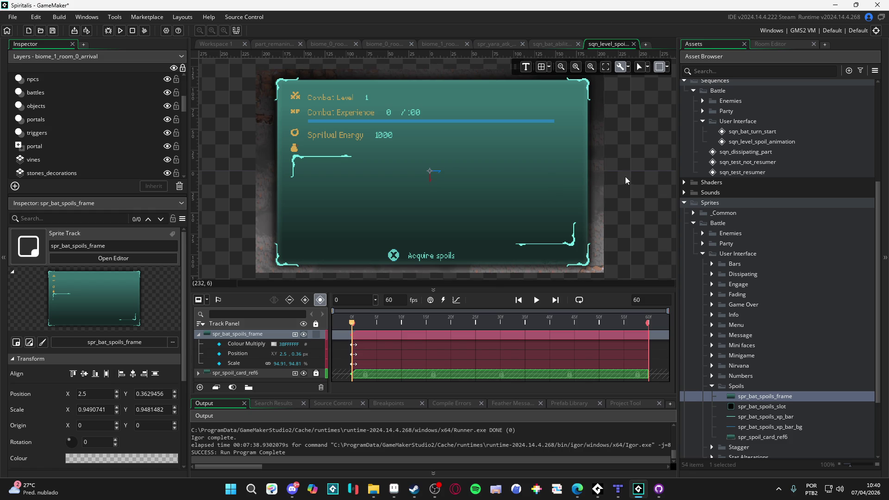
Select and deselect the spoils frame sprite, then lock and collapse the spr_bat_spoils_frame track
{"action": "left_click", "coordinate": [543, 180]}
{"action": "left_click", "coordinate": [542, 206]}
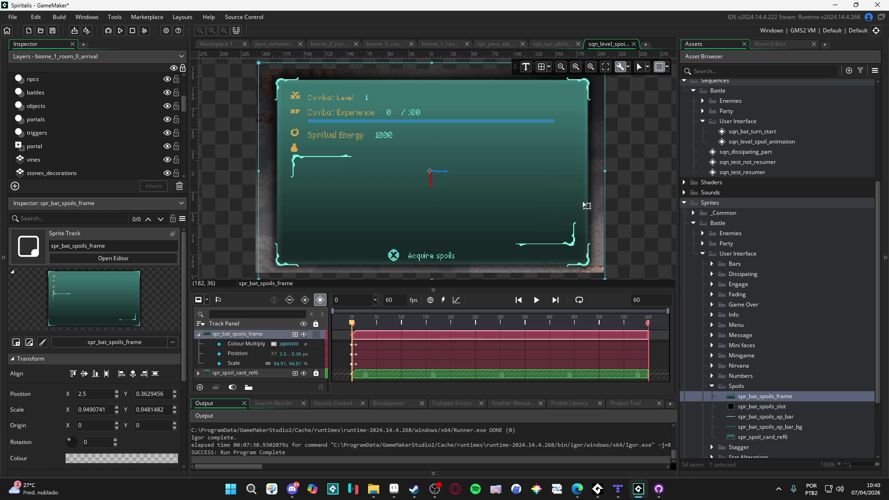
{"action": "left_click", "coordinate": [629, 217]}
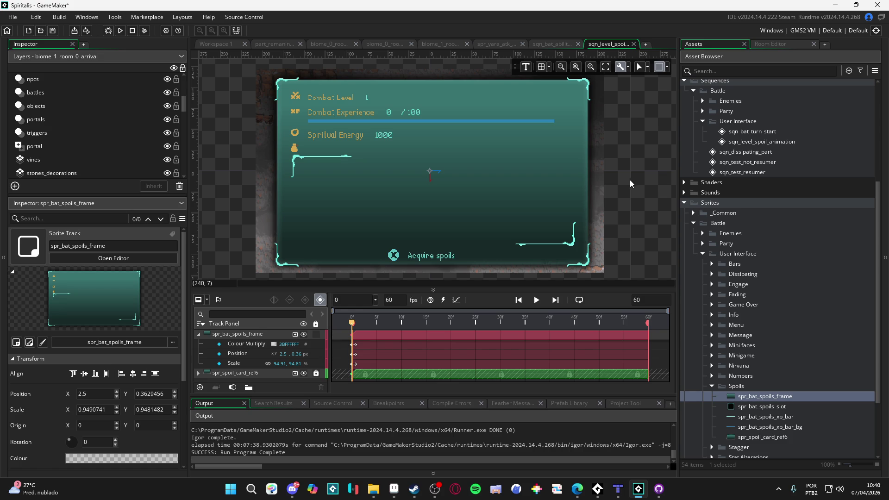
{"action": "left_click", "coordinate": [316, 335]}
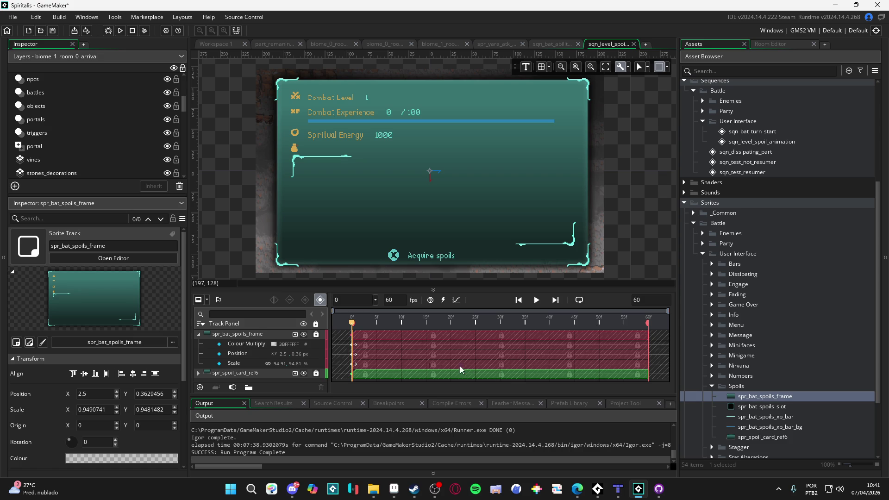
{"action": "left_click", "coordinate": [199, 334]}
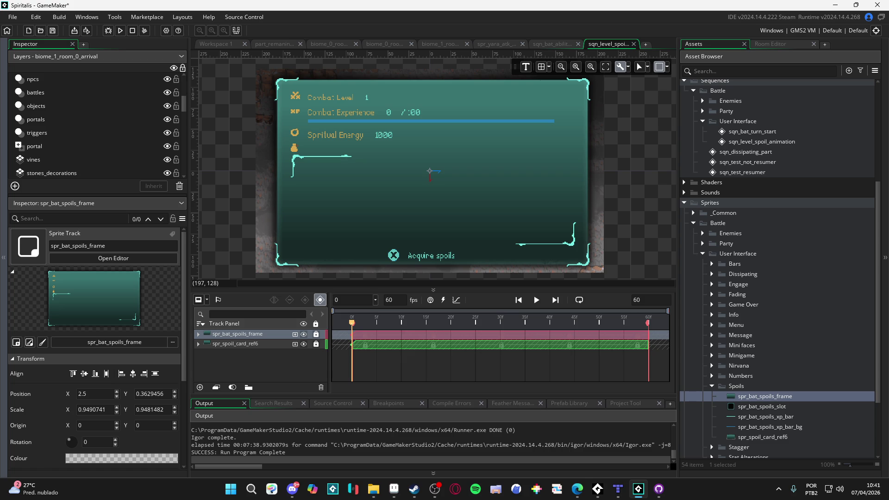
Peek at the spoil card track, select spr_bat_spoils_xp_bar, then bring up the Aseprite card reference
{"action": "key", "text": "alt+Tab"}
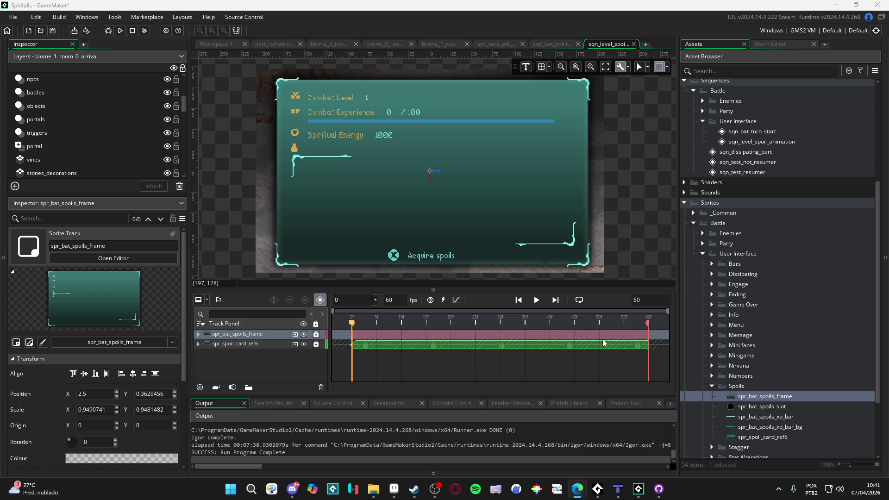
{"action": "left_click", "coordinate": [559, 250]}
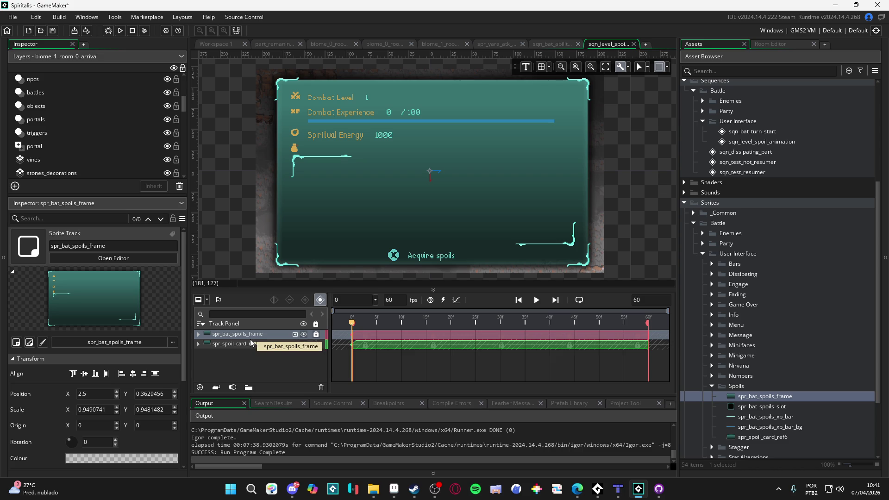
{"action": "left_click", "coordinate": [198, 343]}
{"action": "left_click", "coordinate": [198, 344]}
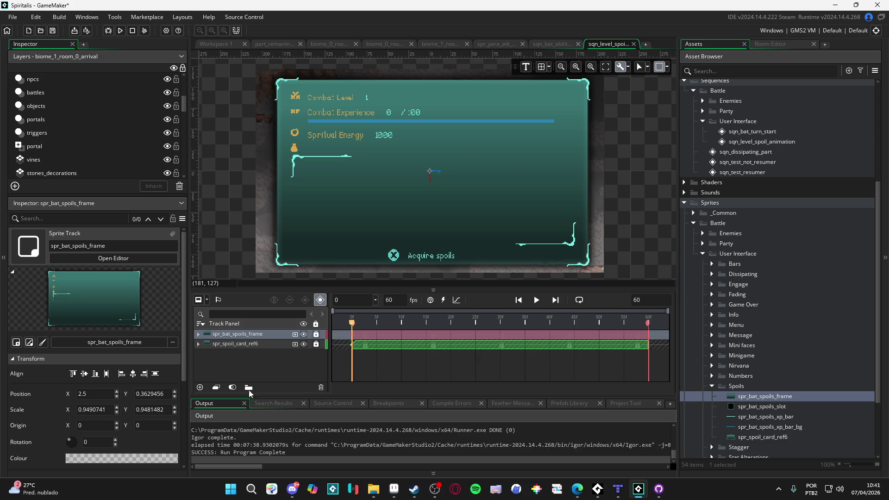
{"action": "left_click", "coordinate": [790, 424]}
{"action": "left_click", "coordinate": [394, 489]}
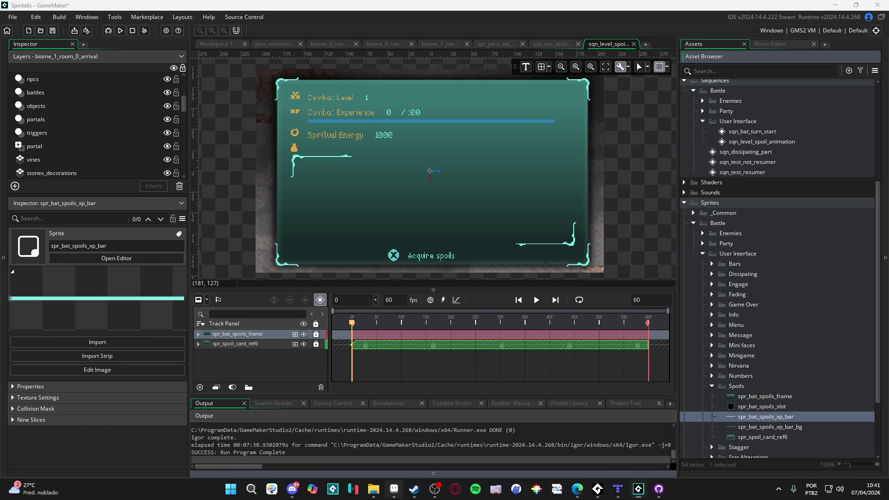
Go to frame 1, pan the card into view, and marquee-select its upper area
{"action": "left_click", "coordinate": [272, 393]}
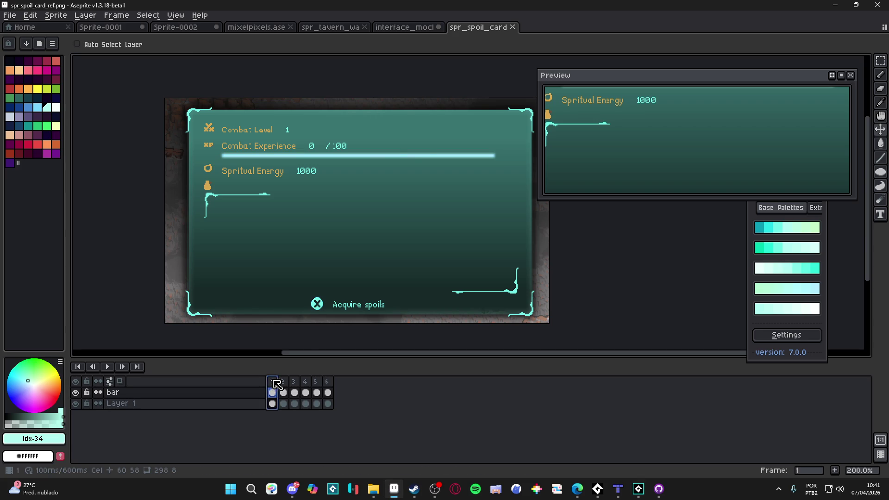
{"action": "scroll", "coordinate": [409, 154], "scroll_direction": "up", "scroll_amount": 1}
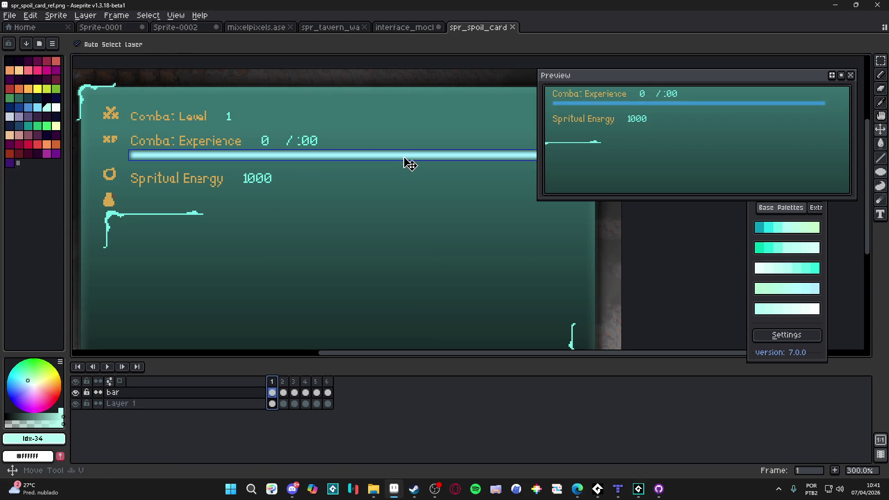
{"action": "scroll", "coordinate": [407, 163], "scroll_direction": "down", "scroll_amount": 1}
{"action": "left_click_drag", "start_coordinate": [407, 163], "coordinate": [337, 188]}
{"action": "key", "text": "m"}
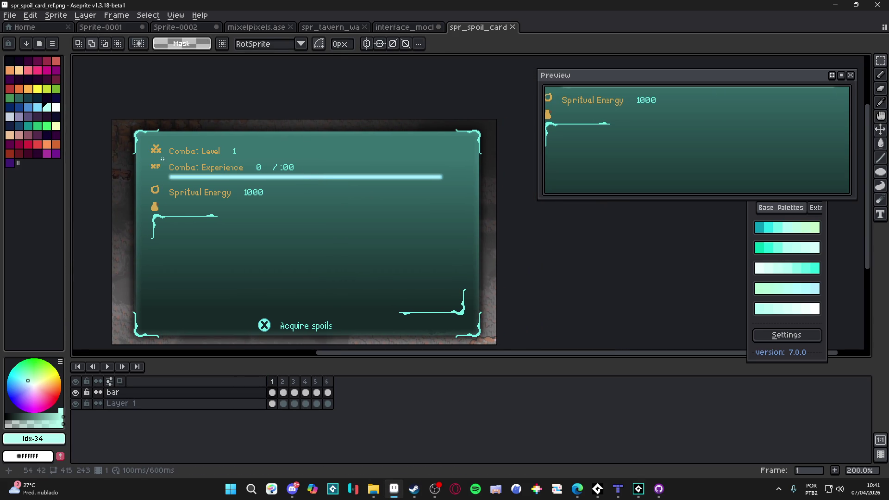
{"action": "mouse_move", "coordinate": [145, 147]}
{"action": "left_mouse_down"}
{"action": "mouse_move", "coordinate": [386, 256]}
{"action": "mouse_move", "coordinate": [455, 257]}
{"action": "left_mouse_up"}
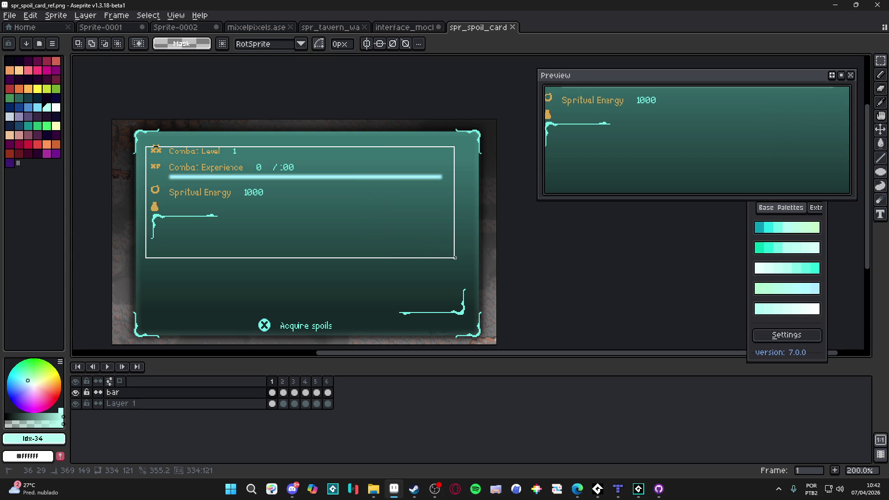
{"action": "left_click_drag", "start_coordinate": [454, 258], "coordinate": [485, 265]}
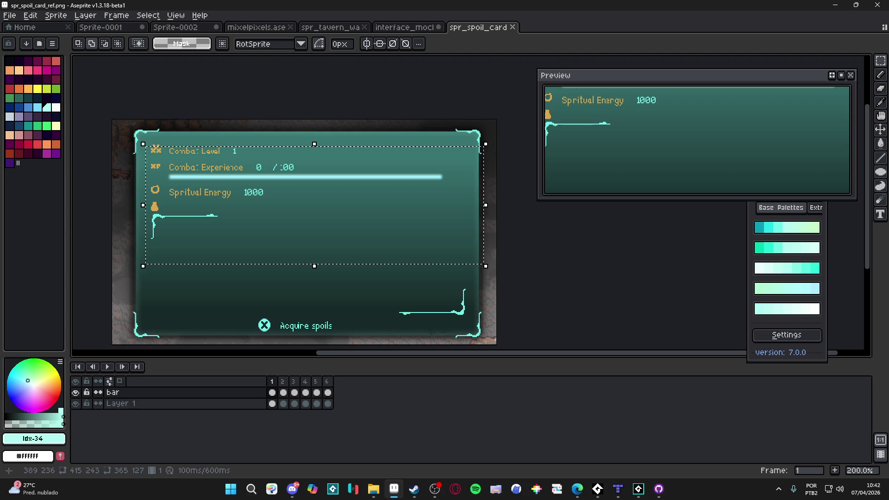
{"action": "left_click", "coordinate": [437, 487]}
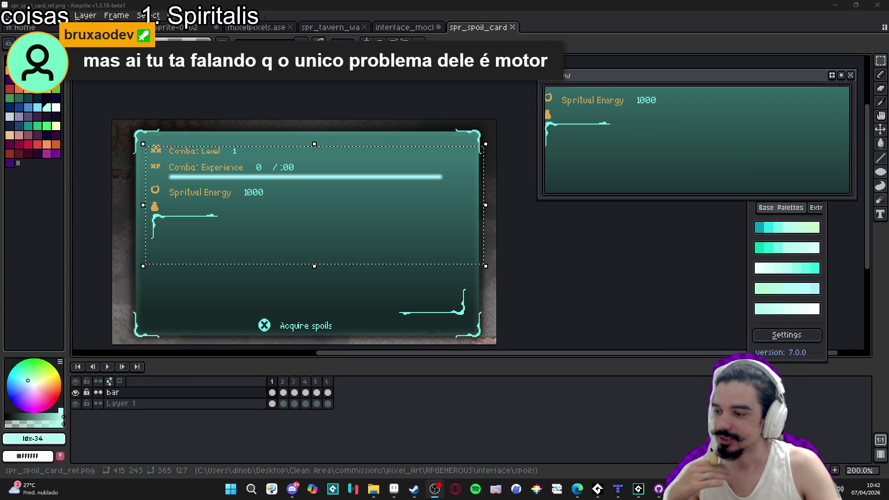
Reselect the card's 368×99 top section containing the XP bar and start a new sprite
{"action": "key", "text": "alt+Tab"}
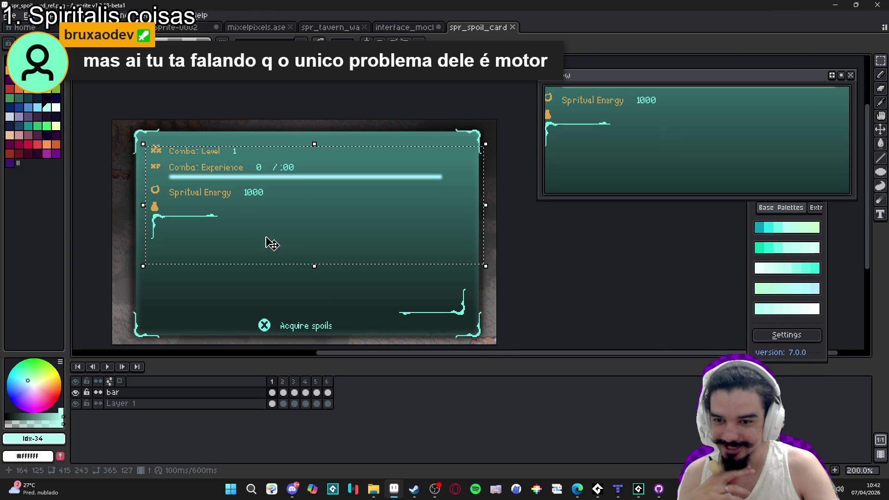
{"action": "left_click", "coordinate": [148, 147]}
{"action": "mouse_move", "coordinate": [148, 147]}
{"action": "left_mouse_down"}
{"action": "mouse_move", "coordinate": [384, 206]}
{"action": "mouse_move", "coordinate": [440, 229]}
{"action": "mouse_move", "coordinate": [456, 209]}
{"action": "left_mouse_up"}
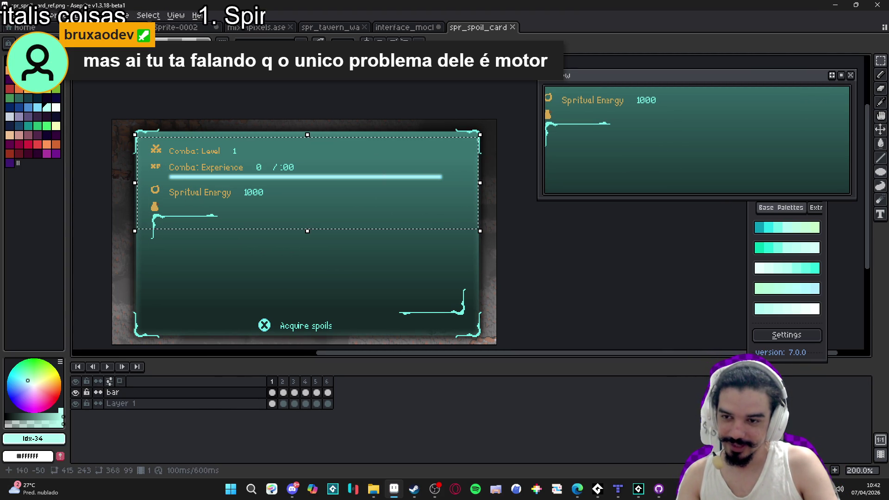
{"action": "left_click", "coordinate": [13, 15]}
{"action": "left_click", "coordinate": [24, 30]}
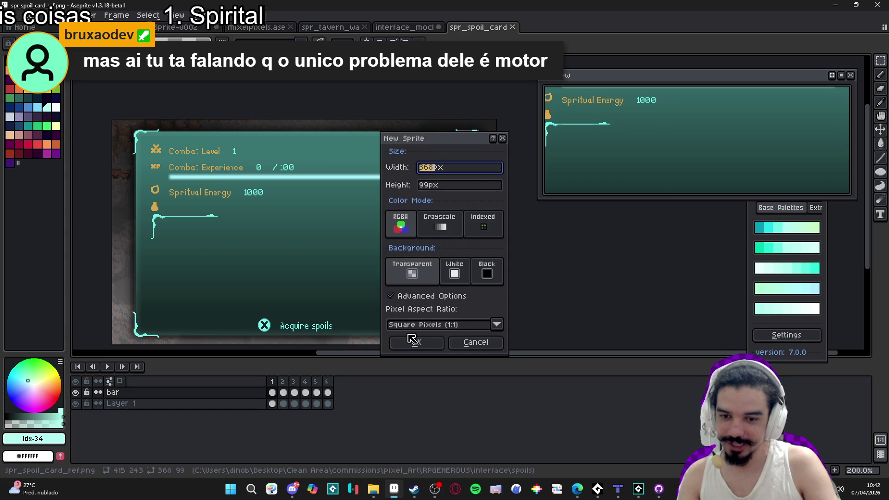
{"action": "left_click", "coordinate": [412, 340]}
{"action": "key", "text": "ctrl+v"}
{"action": "key", "text": "ctrl+d"}
{"action": "scroll", "coordinate": [403, 248], "scroll_direction": "up", "scroll_amount": 1}
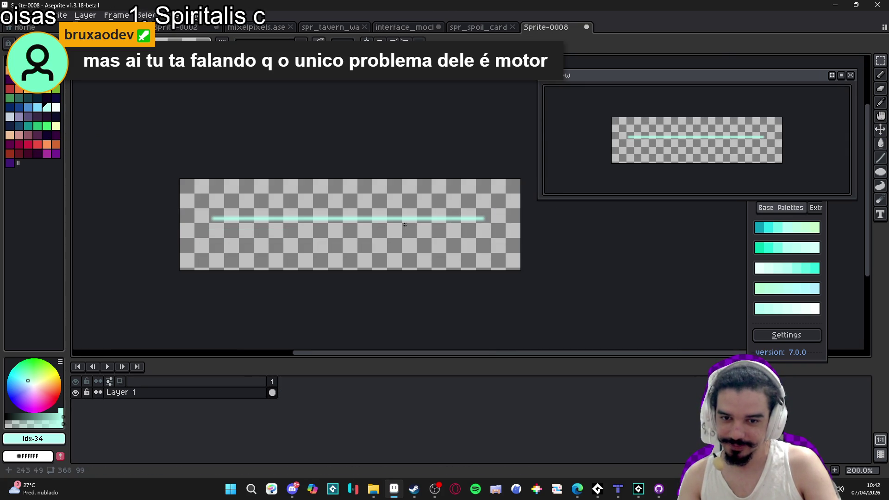
{"action": "left_click", "coordinate": [56, 15]}
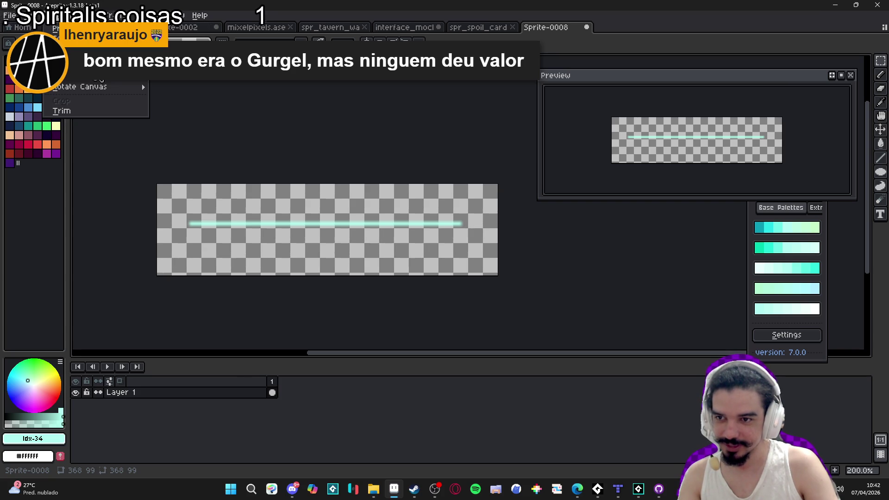
{"action": "mouse_move", "coordinate": [113, 86]}
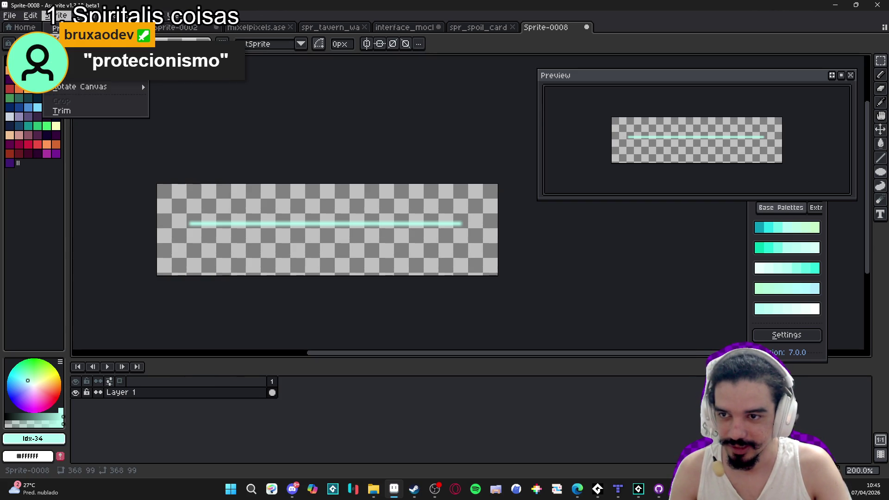
{"action": "mouse_move", "coordinate": [93, 87]}
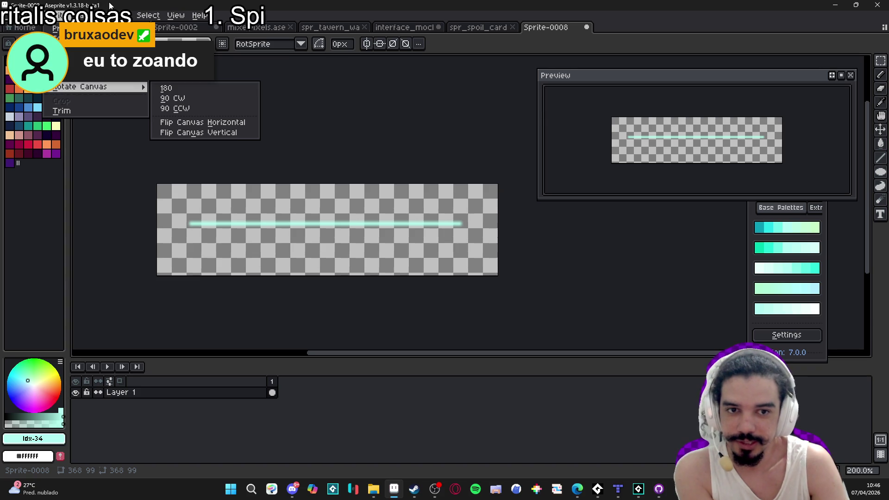
{"action": "left_click", "coordinate": [563, 29]}
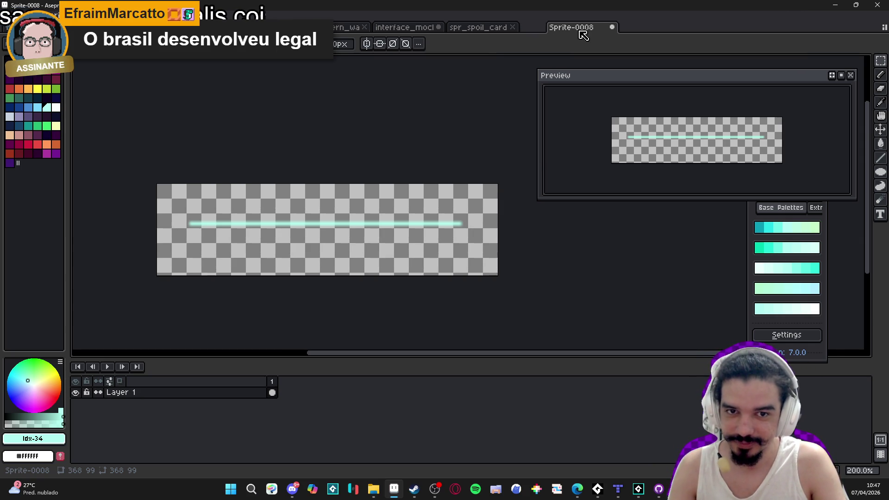
Return to Sprite-0008 and trim its canvas down to the cyan line
{"action": "key", "text": "ctrl+shift+Tab"}
{"action": "left_click", "coordinate": [547, 30]}
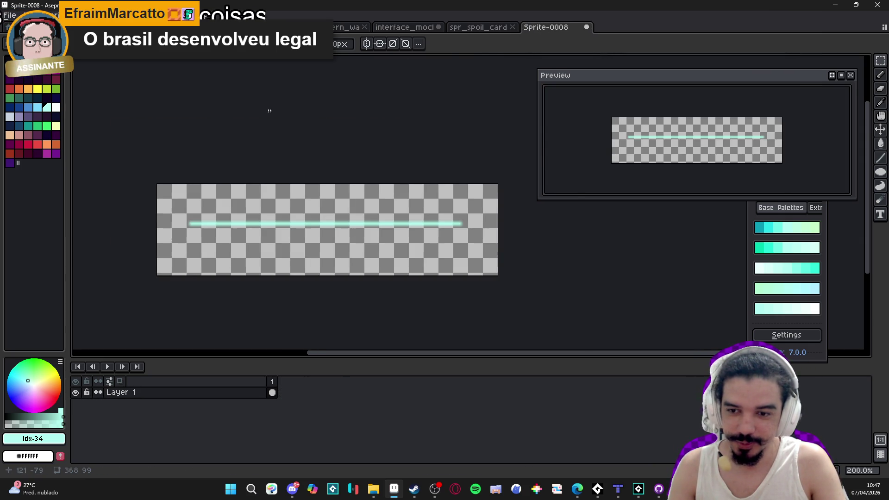
{"action": "left_click", "coordinate": [48, 15]}
{"action": "left_click", "coordinate": [86, 104]}
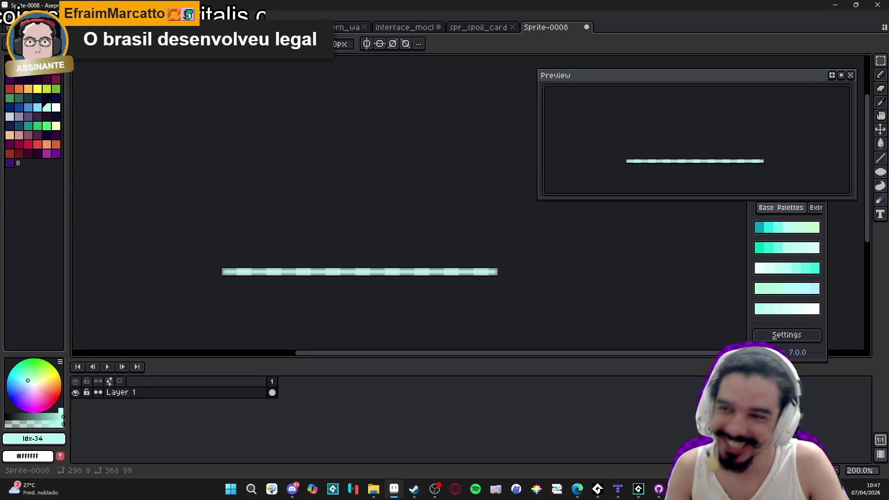
Start a Save As as png in the spoils folder, trimming the xp bar file name to spr_.png
{"action": "left_click", "coordinate": [6, 16]}
{"action": "left_click", "coordinate": [58, 74]}
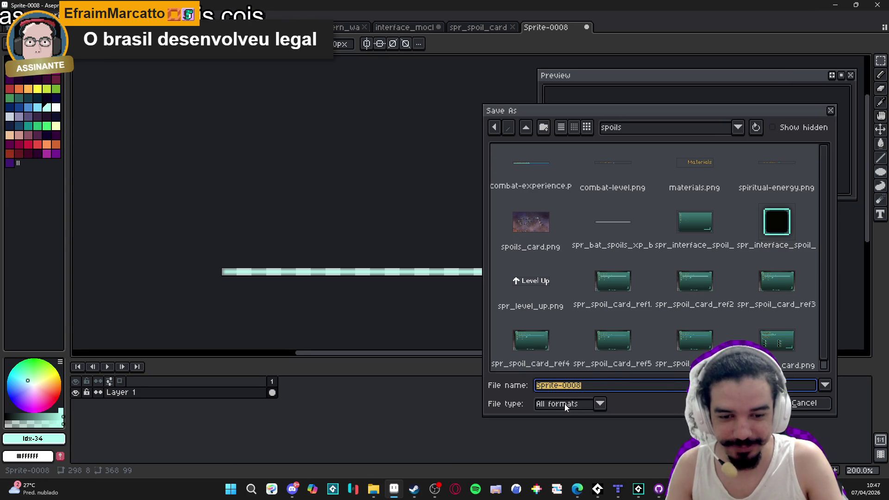
{"action": "left_click", "coordinate": [599, 404]}
{"action": "left_click", "coordinate": [567, 346]}
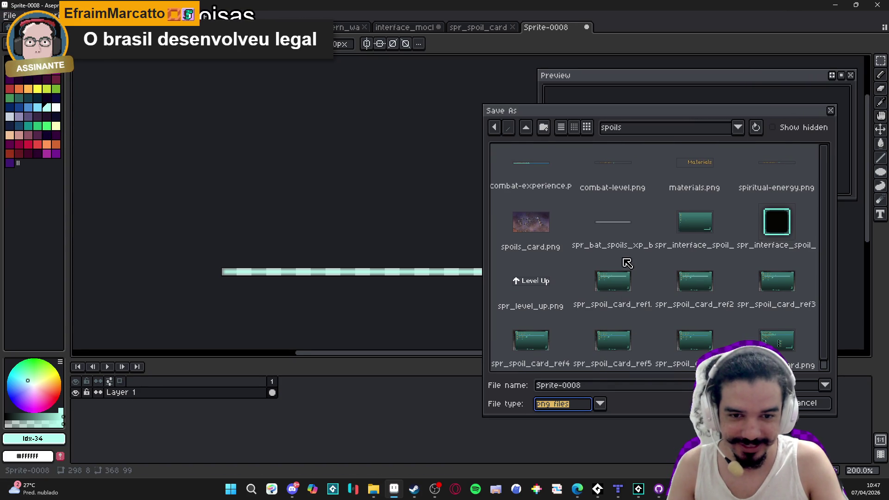
{"action": "left_click", "coordinate": [620, 220]}
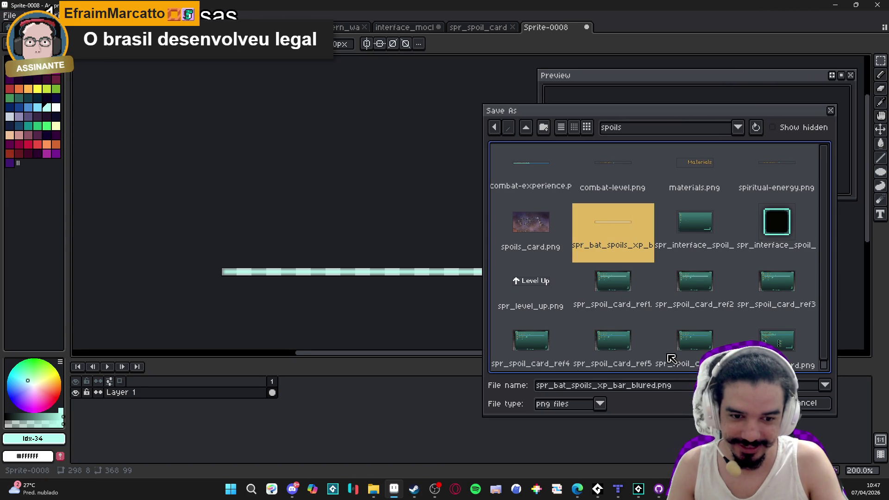
{"action": "double_click", "coordinate": [644, 385]}
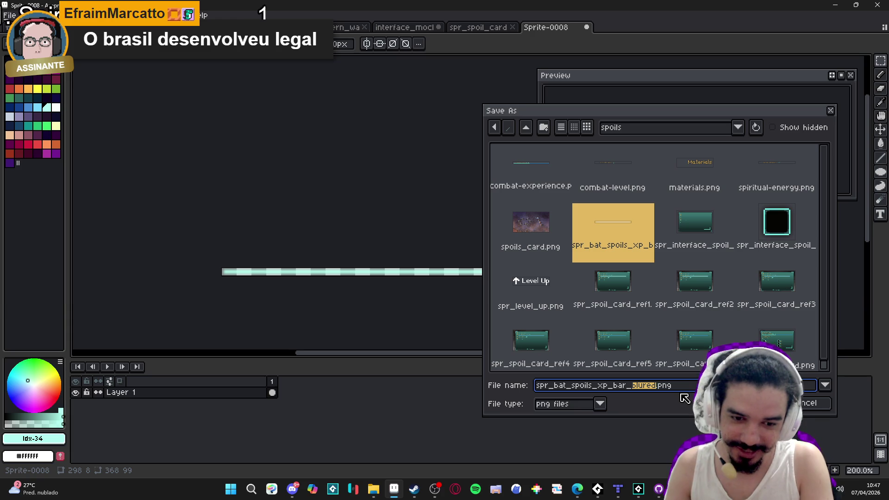
{"action": "key", "text": "BackSpace"}
{"action": "key", "text": "BackSpace"}
{"action": "key", "text": "BackSpace"}
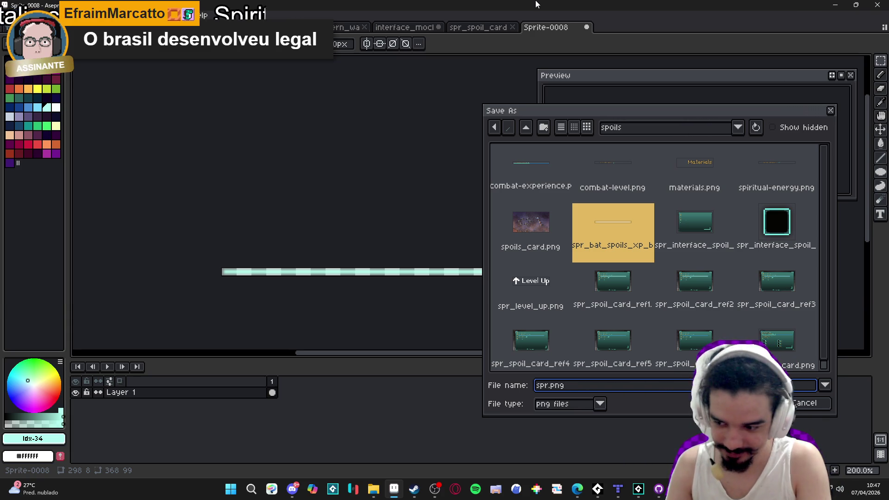
{"action": "type", "text": "_"}
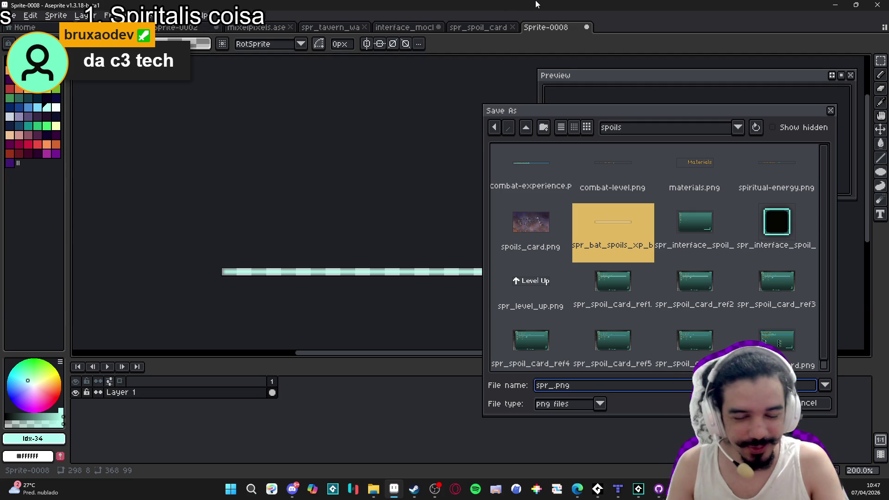
{"action": "key", "text": "BackSpace"}
{"action": "type", "text": "_"}
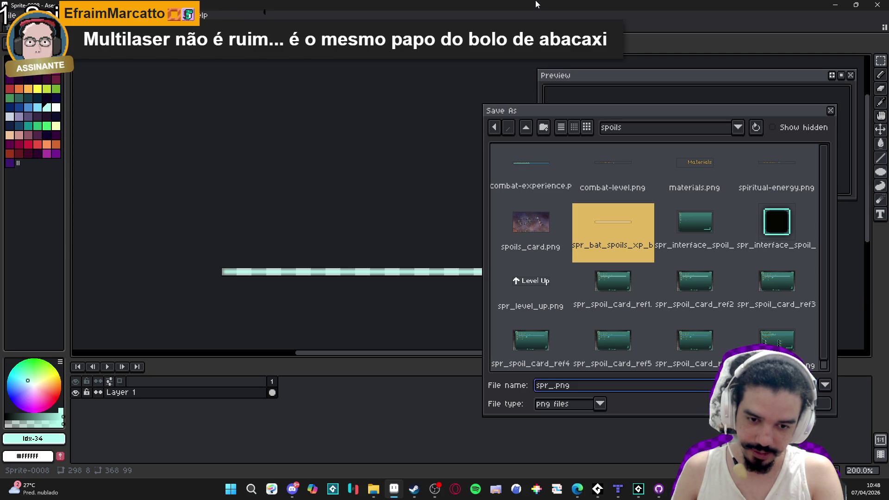
Save the bar as spr_spoil_bar_bright.png, then cycle open documents to the interface mockup
{"action": "type", "text": "spoil_bar"}
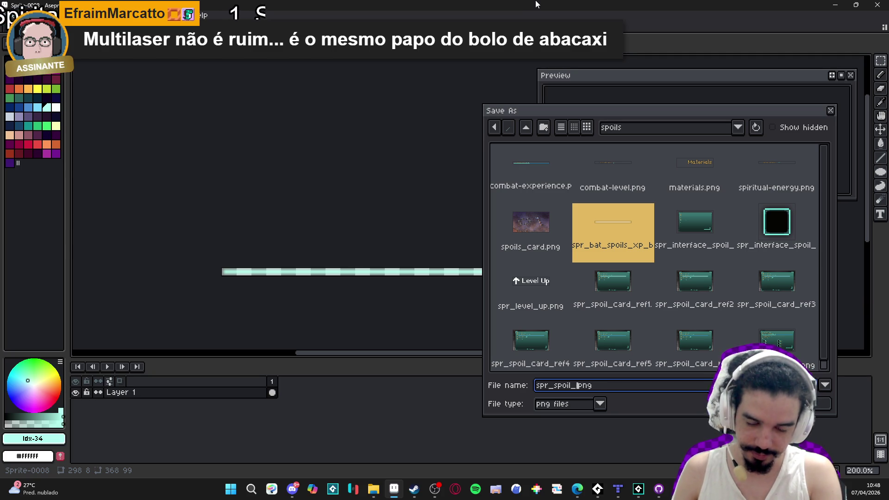
{"action": "type", "text": "_"}
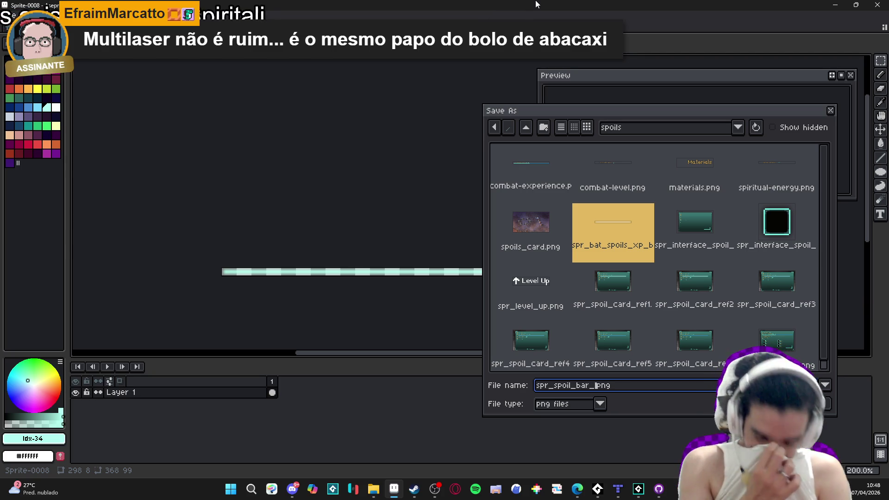
{"action": "type", "text": "bright"}
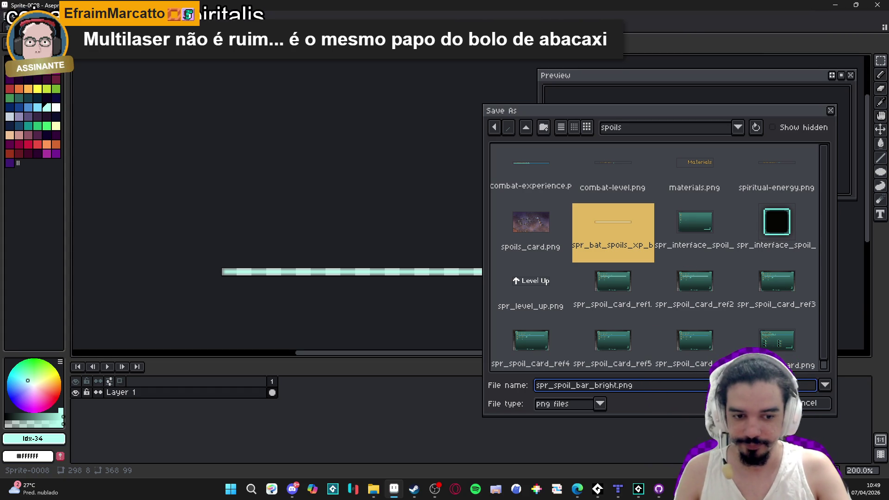
{"action": "key", "text": "Return"}
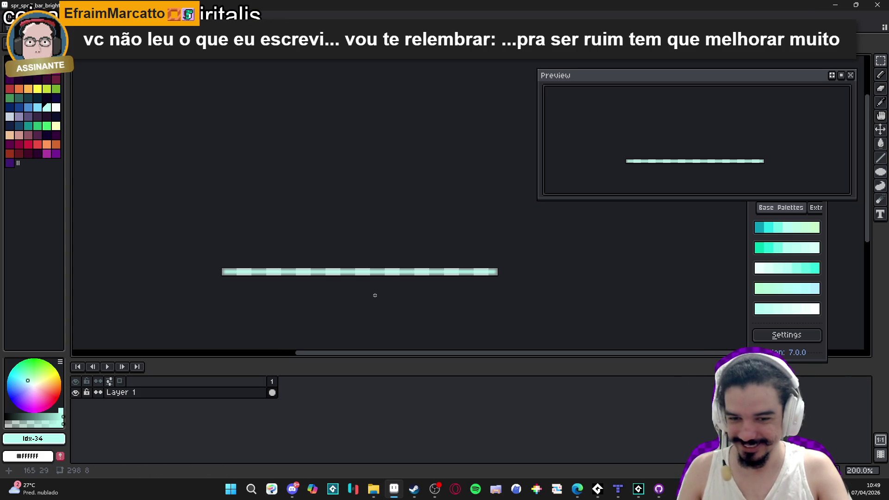
{"action": "key", "text": "ctrl+Tab"}
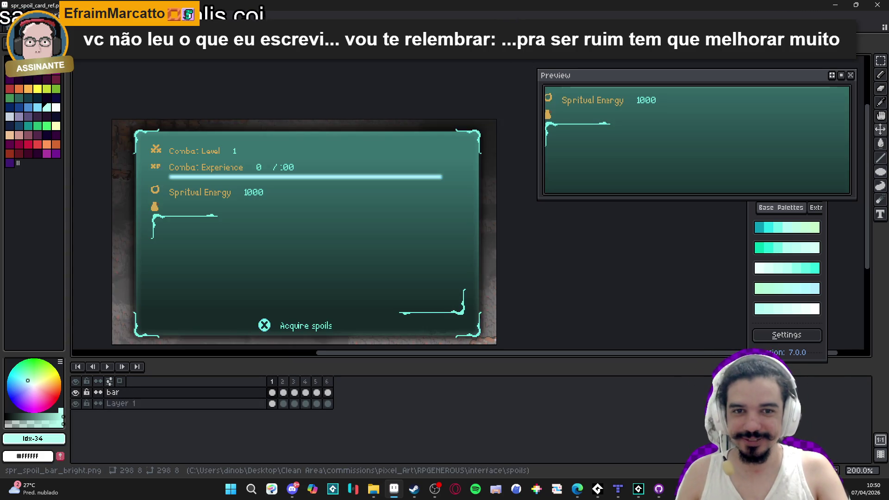
{"action": "key", "text": "ctrl+Tab"}
{"action": "key", "text": "ctrl+Tab"}
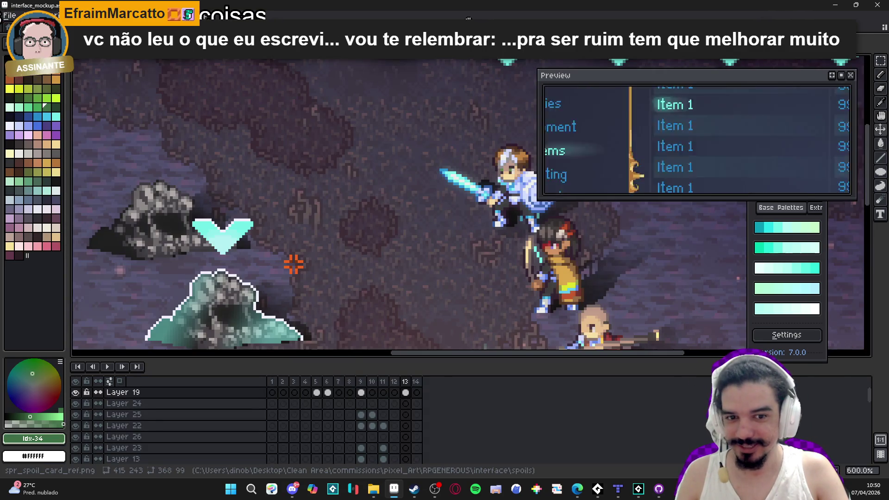
{"action": "key", "text": "ctrl+Tab"}
{"action": "key", "text": "ctrl+Tab"}
{"action": "key", "text": "ctrl+Tab"}
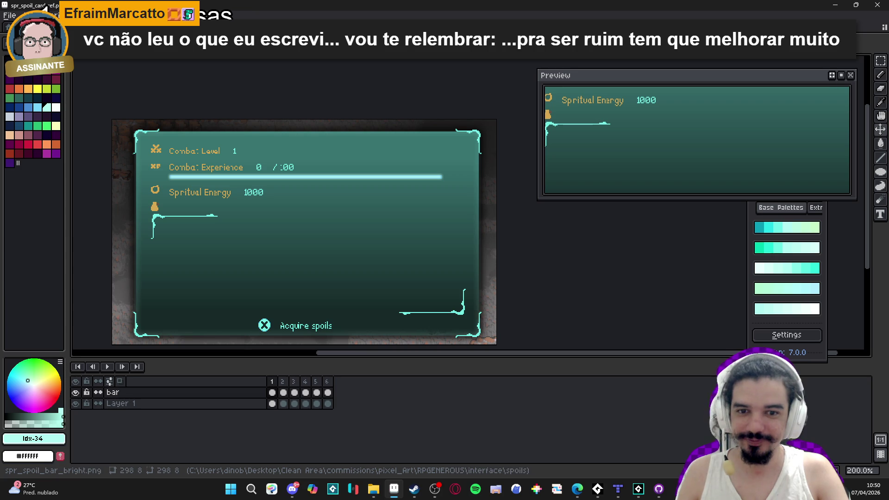
Switch back to spr_spoil_bar_bright and select and copy the whole bar
{"action": "key", "text": "ctrl+Tab"}
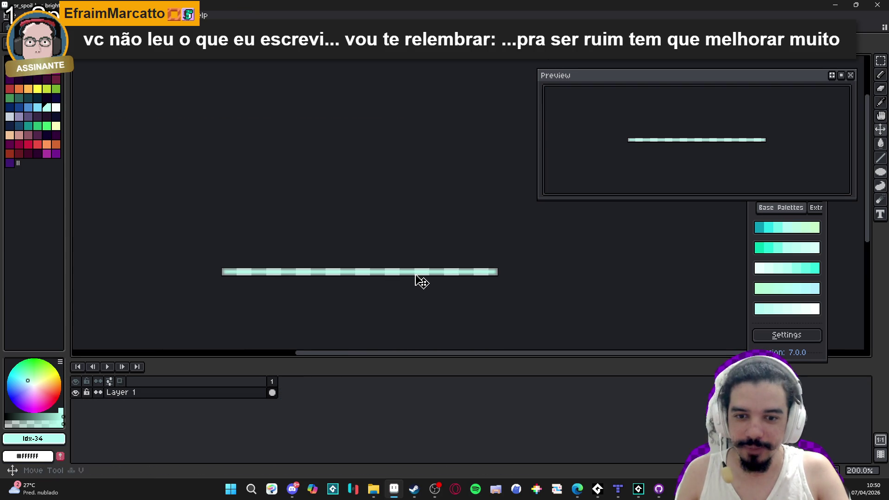
{"action": "scroll", "coordinate": [421, 281], "scroll_direction": "up", "scroll_amount": 2}
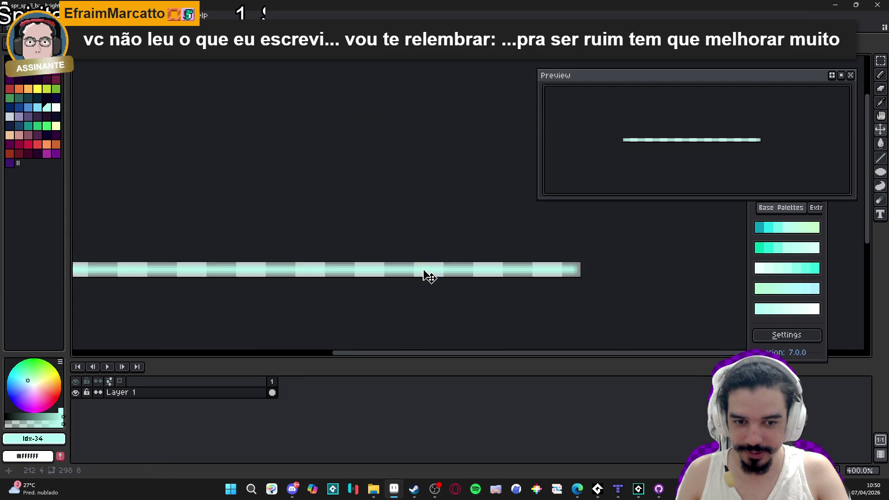
{"action": "scroll", "coordinate": [423, 275], "scroll_direction": "down", "scroll_amount": 3}
{"action": "scroll", "coordinate": [363, 264], "scroll_direction": "up", "scroll_amount": 2}
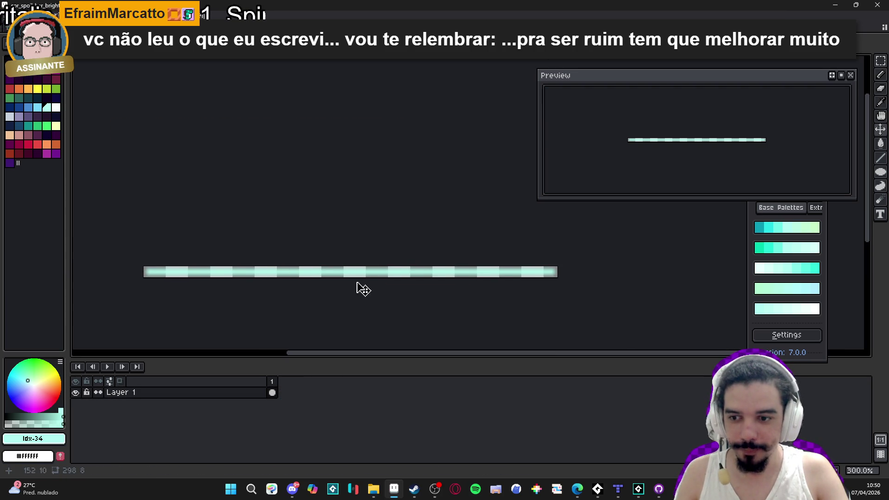
{"action": "key", "text": "ctrl+a"}
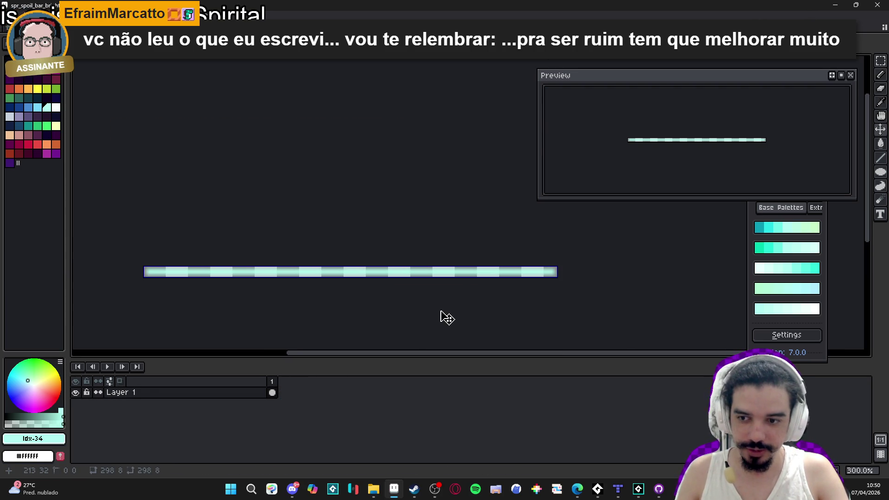
{"action": "scroll", "coordinate": [419, 283], "scroll_direction": "up", "scroll_amount": 2}
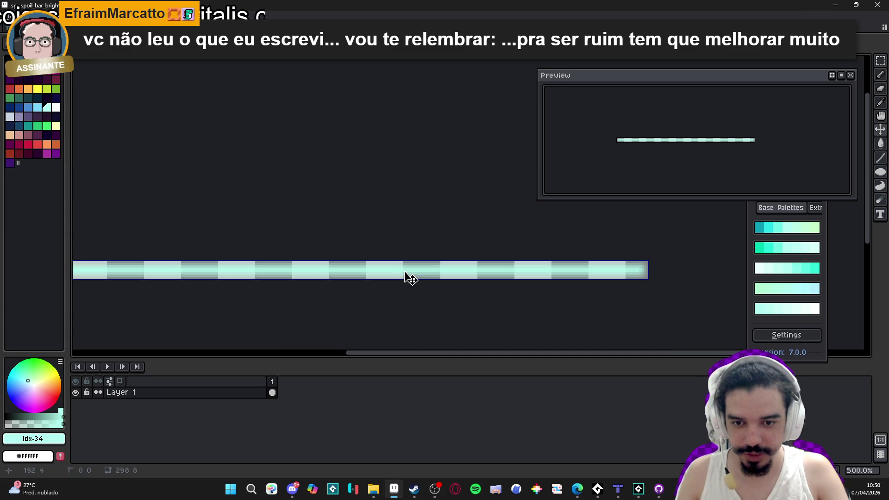
{"action": "scroll", "coordinate": [402, 274], "scroll_direction": "down", "scroll_amount": 2}
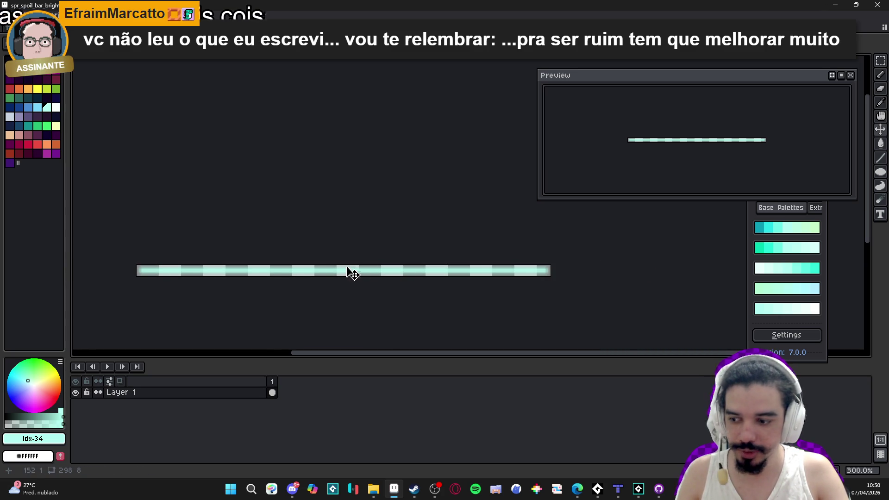
{"action": "scroll", "coordinate": [352, 273], "scroll_direction": "left", "scroll_amount": 1}
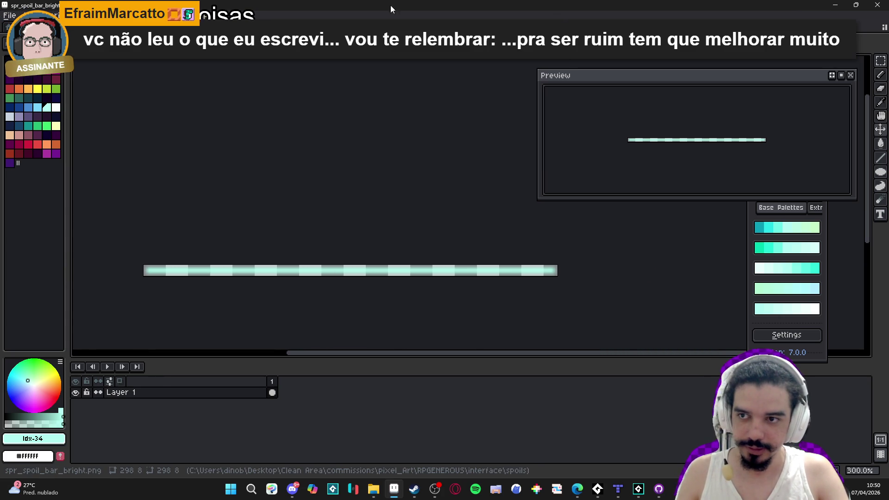
{"action": "left_click", "coordinate": [9, 17]}
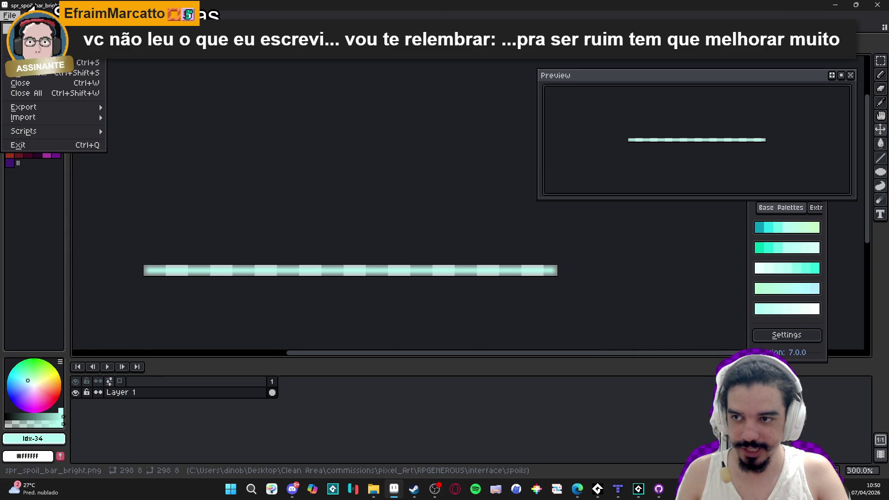
{"action": "key", "text": "Escape"}
Paste the bar into a new 298×8 sprite, then close that temporary copy
{"action": "key", "text": "ctrl+n"}
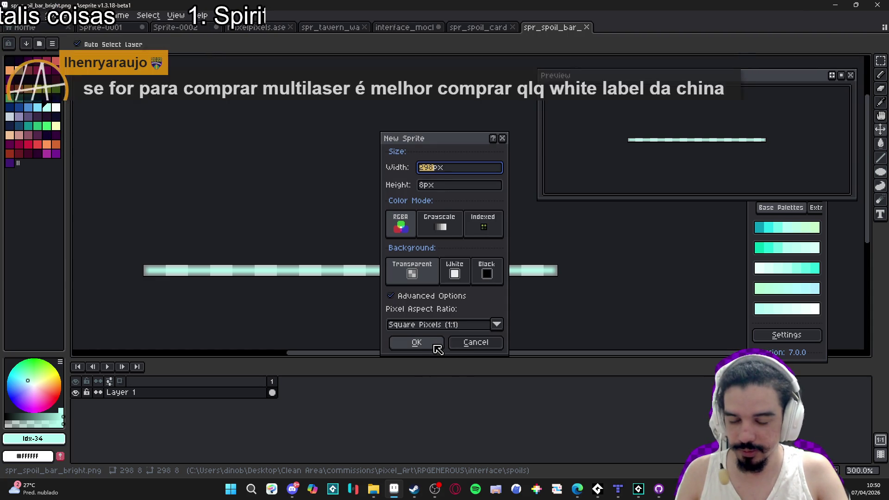
{"action": "left_click", "coordinate": [435, 345]}
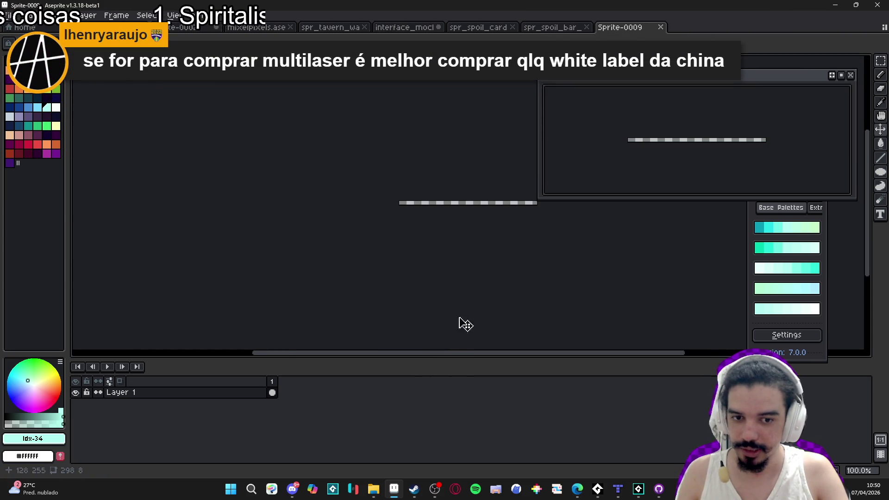
{"action": "key", "text": "ctrl+v"}
{"action": "key", "text": "Return"}
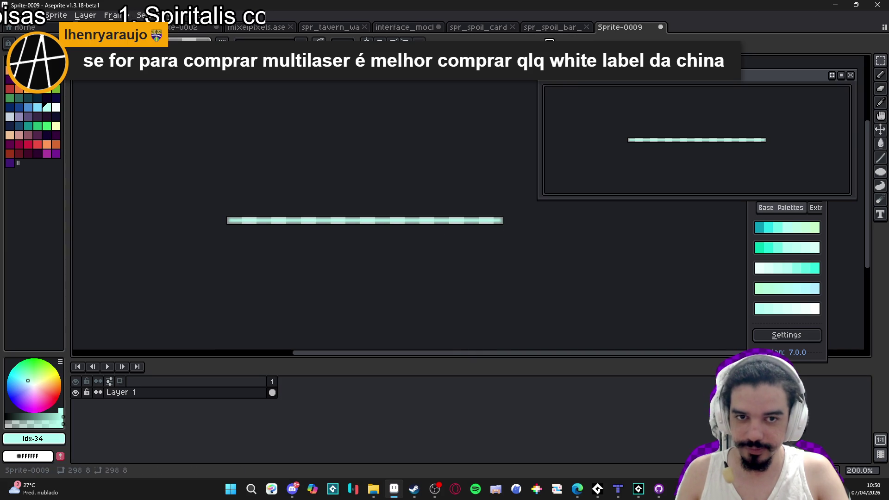
{"action": "left_click", "coordinate": [551, 27]}
{"action": "left_click", "coordinate": [632, 28]}
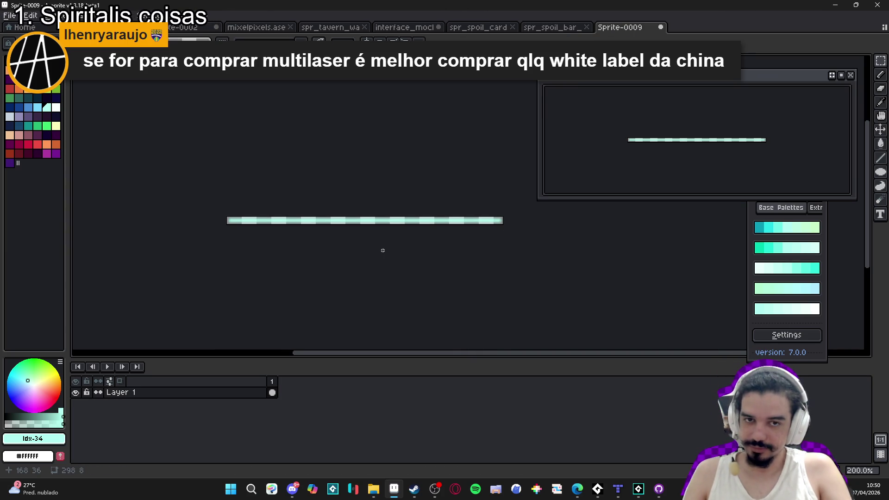
{"action": "left_click", "coordinate": [660, 27]}
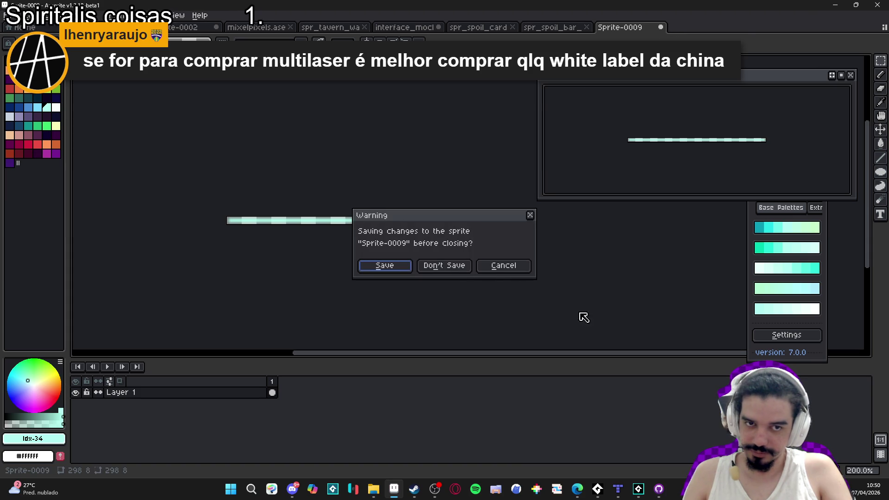
{"action": "left_click", "coordinate": [465, 269]}
{"action": "mouse_move", "coordinate": [639, 490]}
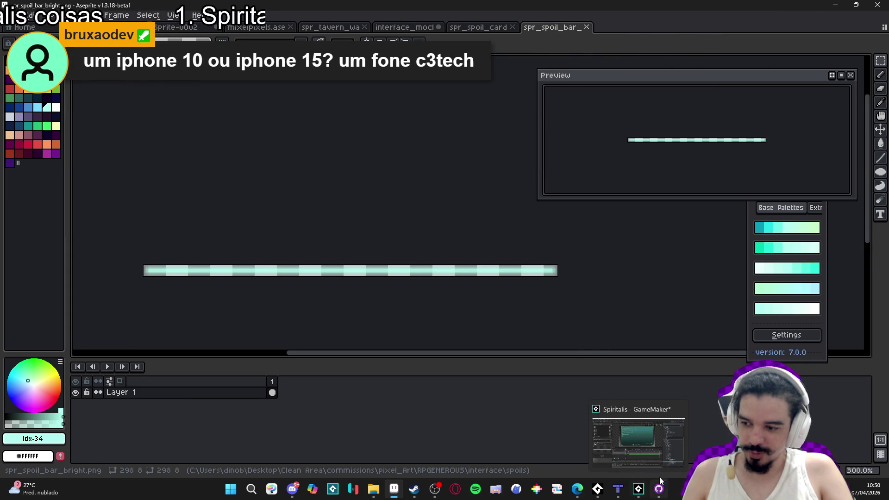
Import spr_spoil_bar_bright.png from the spoils folder into the GameMaker project as a sprite
{"action": "left_click", "coordinate": [655, 456]}
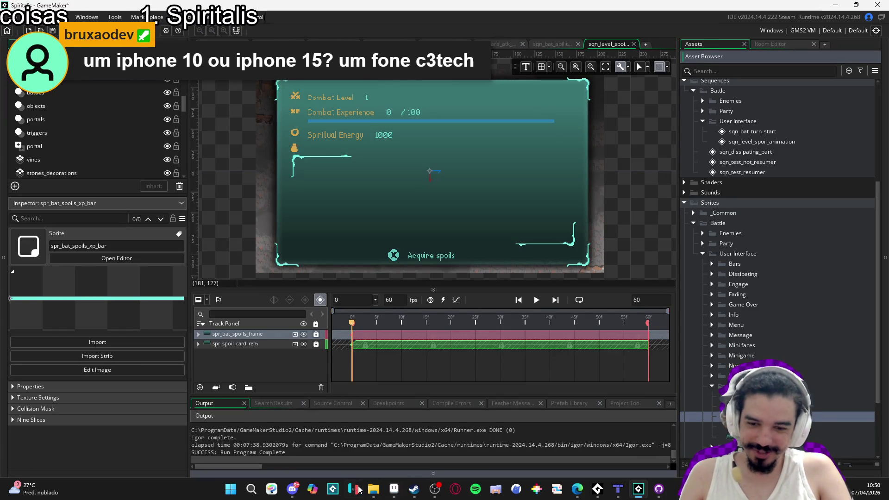
{"action": "left_click", "coordinate": [373, 490]}
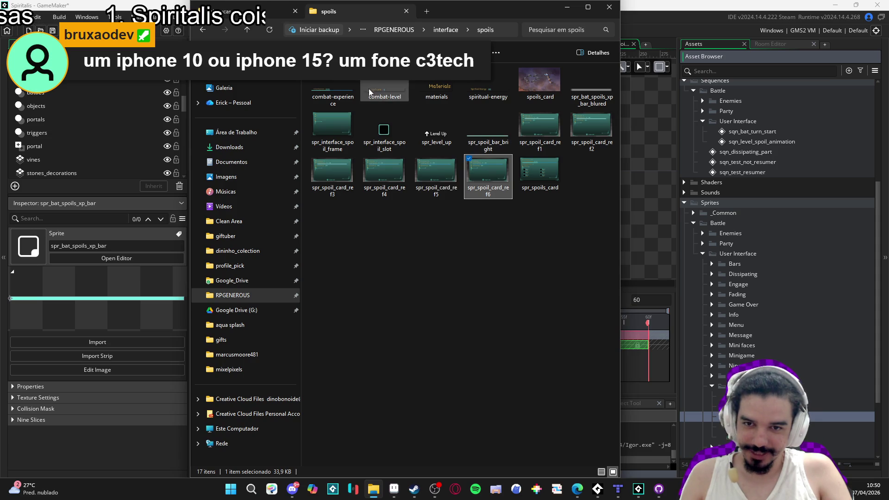
{"action": "left_click", "coordinate": [488, 134]}
{"action": "mouse_move", "coordinate": [491, 146]}
{"action": "left_mouse_down"}
{"action": "mouse_move", "coordinate": [573, 226]}
{"action": "mouse_move", "coordinate": [724, 415]}
{"action": "left_mouse_up"}
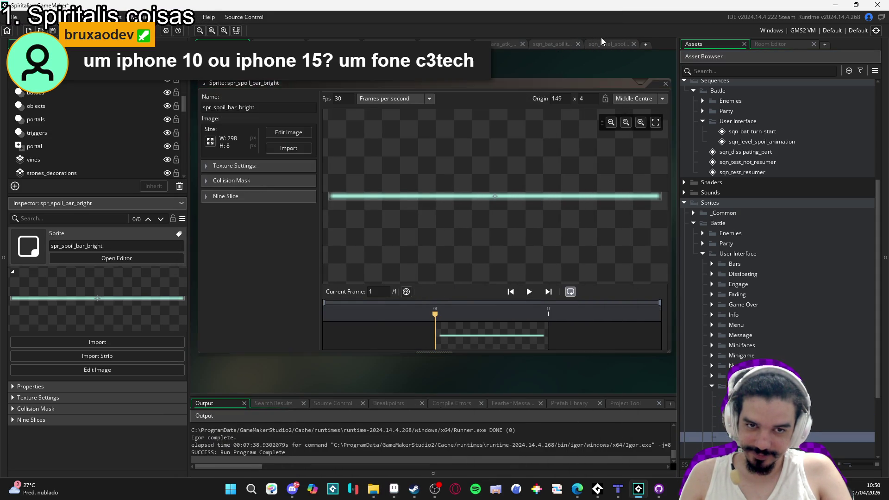
Place spr_spoil_bar_bright on the level-spoil sequence canvas over the Combat Experience bar
{"action": "left_click", "coordinate": [602, 43]}
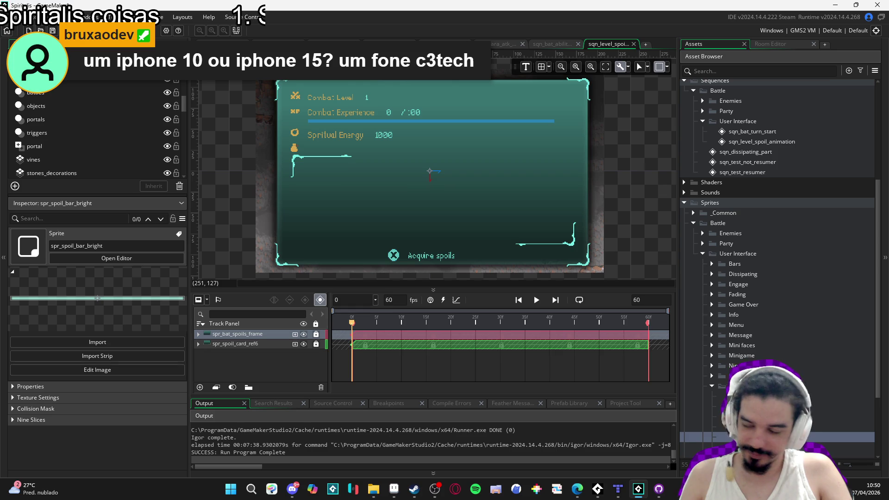
{"action": "mouse_move", "coordinate": [731, 437]}
{"action": "left_mouse_down"}
{"action": "mouse_move", "coordinate": [489, 139]}
{"action": "mouse_move", "coordinate": [416, 119]}
{"action": "mouse_move", "coordinate": [527, 152]}
{"action": "left_mouse_up"}
{"action": "scroll", "coordinate": [417, 118], "scroll_direction": "up", "scroll_amount": 3}
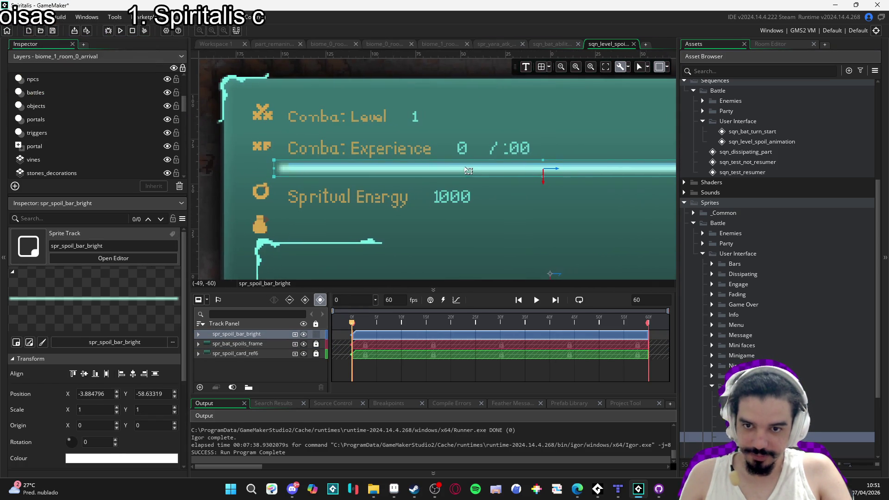
Nudge the bright bar right to X 1.115204, Y -59.63319, then pan to show the whole card
{"action": "key", "text": "Right"}
{"action": "key", "text": "Right"}
{"action": "key", "text": "Right"}
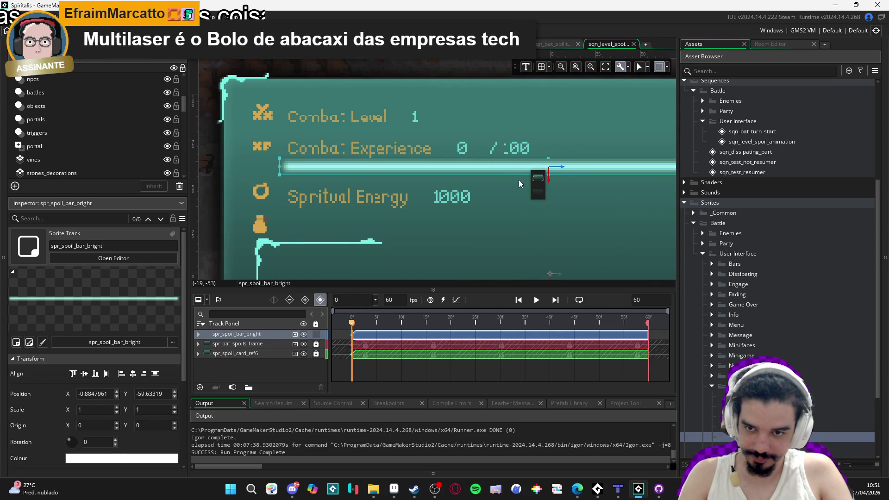
{"action": "left_click_drag", "start_coordinate": [518, 180], "coordinate": [302, 200]}
{"action": "key", "text": "Right"}
{"action": "key", "text": "Right"}
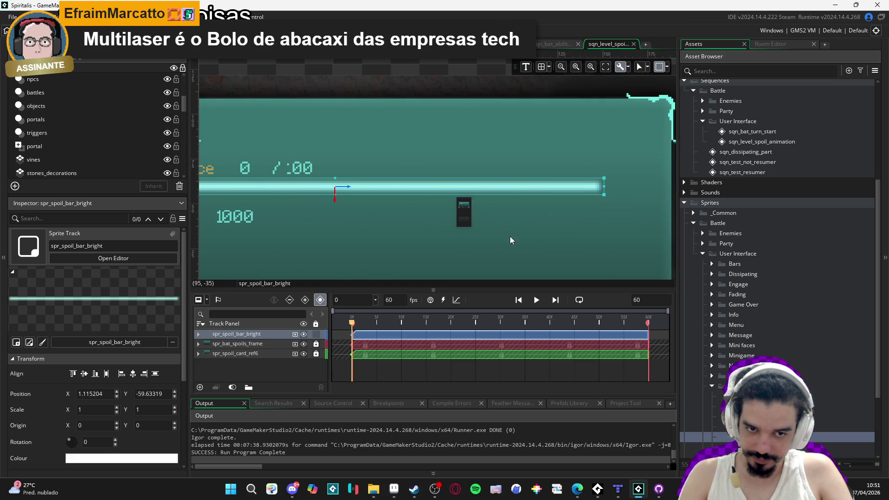
{"action": "scroll", "coordinate": [463, 217], "scroll_direction": "down", "scroll_amount": 3}
{"action": "scroll", "coordinate": [451, 207], "scroll_direction": "down", "scroll_amount": 2}
{"action": "left_click_drag", "start_coordinate": [453, 207], "coordinate": [503, 227]}
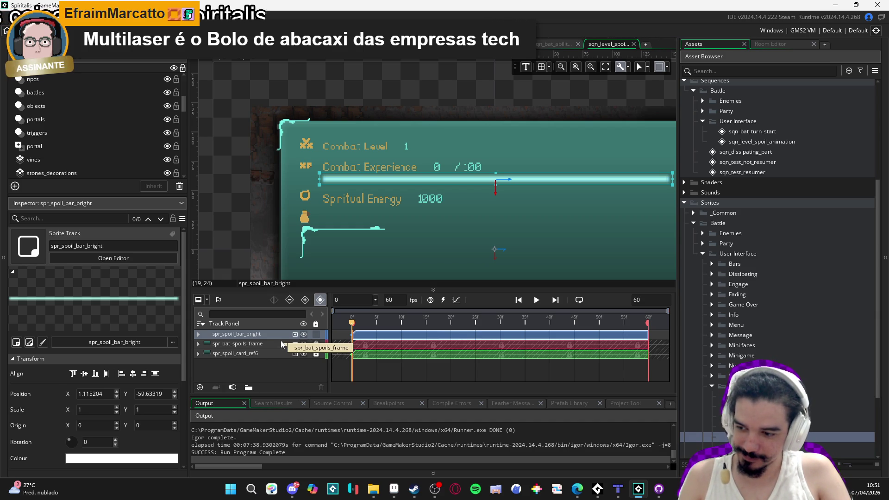
Add a Colour Multiply property to the spr_spoil_bar_bright track
{"action": "left_click", "coordinate": [199, 334]}
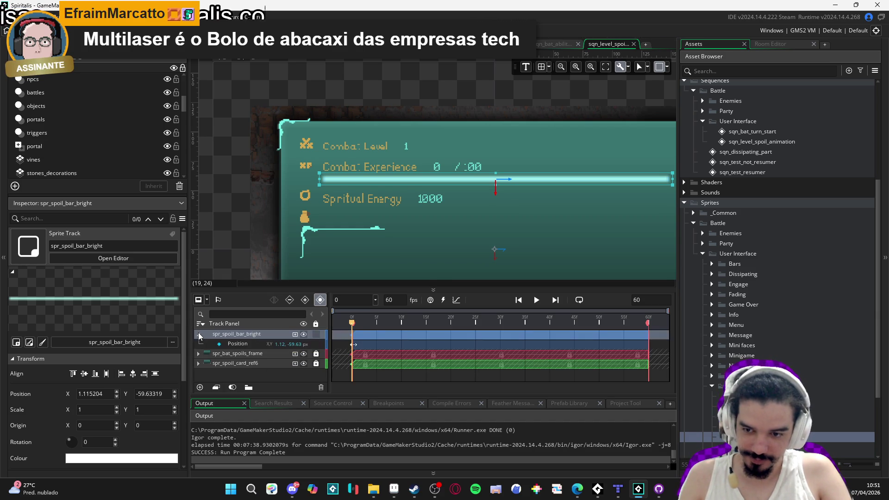
{"action": "left_click", "coordinate": [352, 345]}
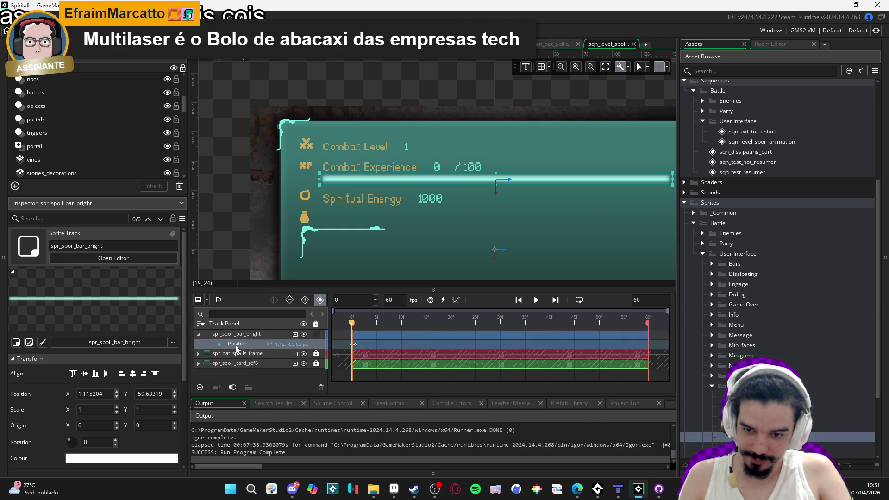
{"action": "left_click", "coordinate": [295, 334]}
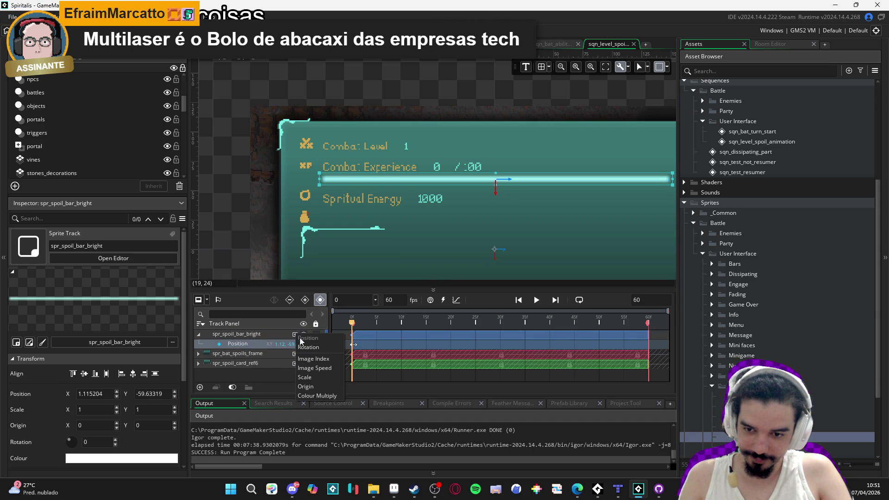
{"action": "left_click", "coordinate": [317, 396]}
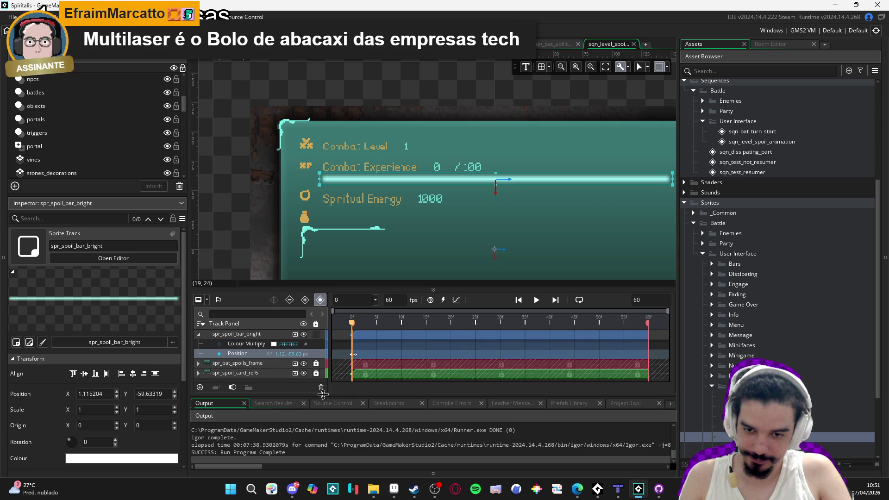
{"action": "left_click", "coordinate": [227, 344]}
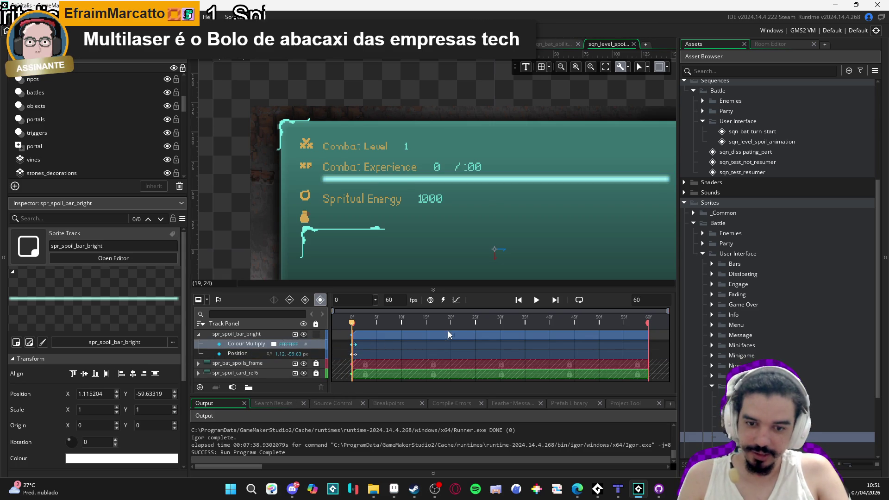
Key Colour Multiply at frame 30 to fully transparent 00FFFFFF (alpha 0)
{"action": "left_click_drag", "start_coordinate": [470, 322], "coordinate": [486, 326]}
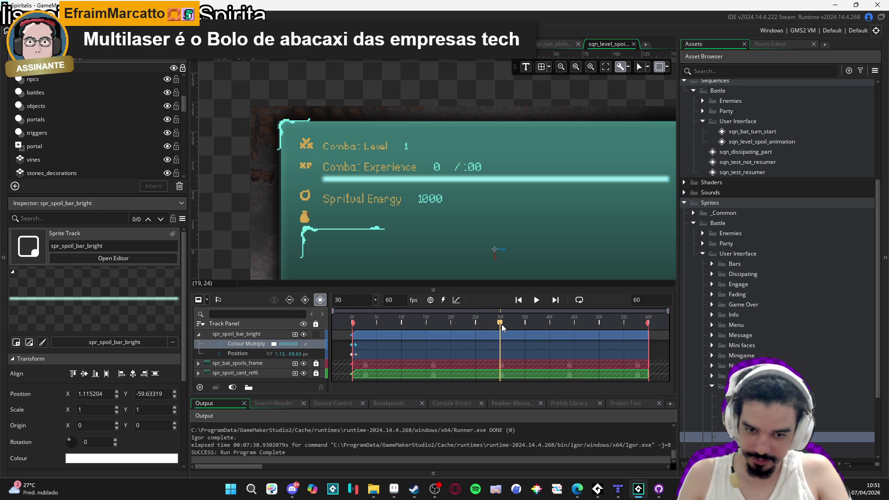
{"action": "left_click", "coordinate": [219, 344]}
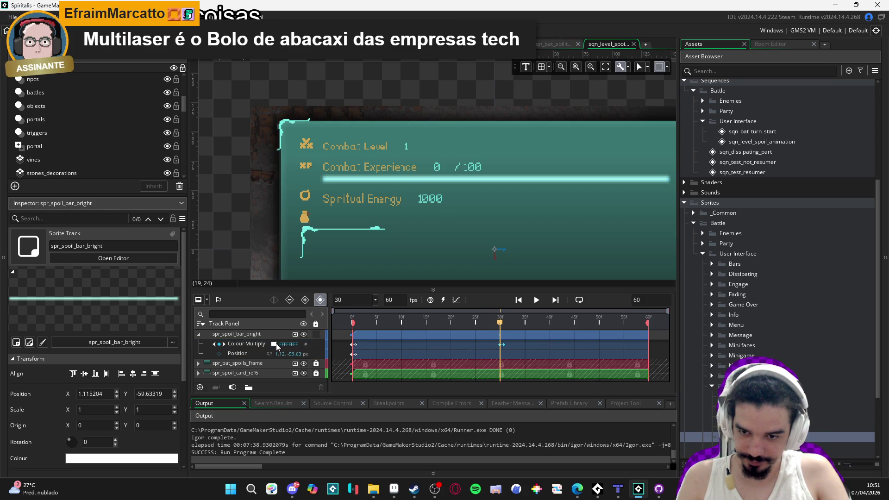
{"action": "left_click", "coordinate": [275, 345]}
{"action": "left_click_drag", "start_coordinate": [239, 111], "coordinate": [161, 111]}
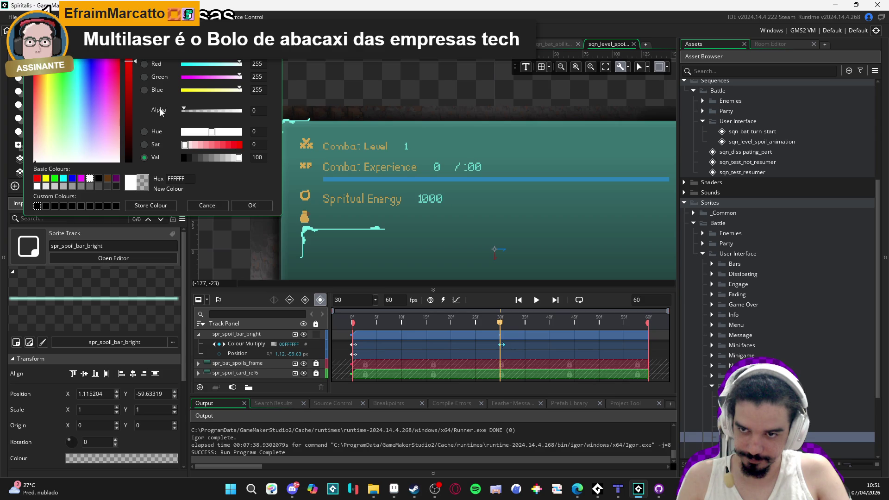
{"action": "left_click", "coordinate": [251, 205]}
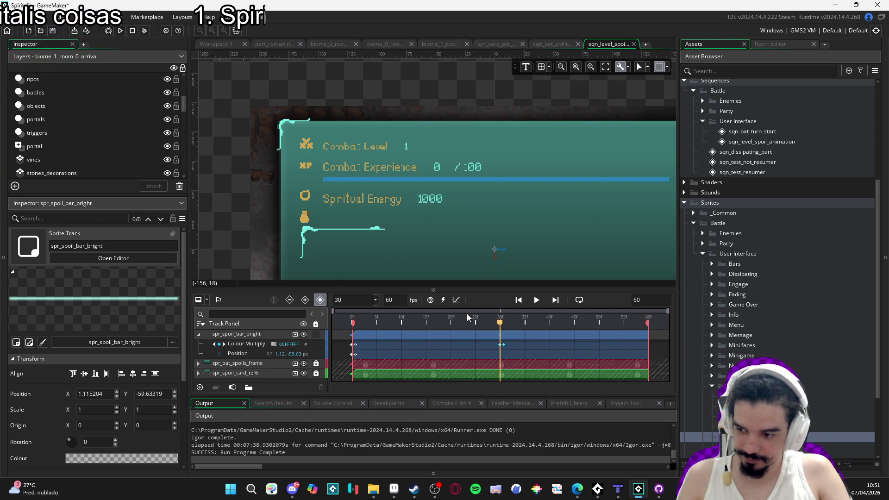
{"action": "key", "text": "space"}
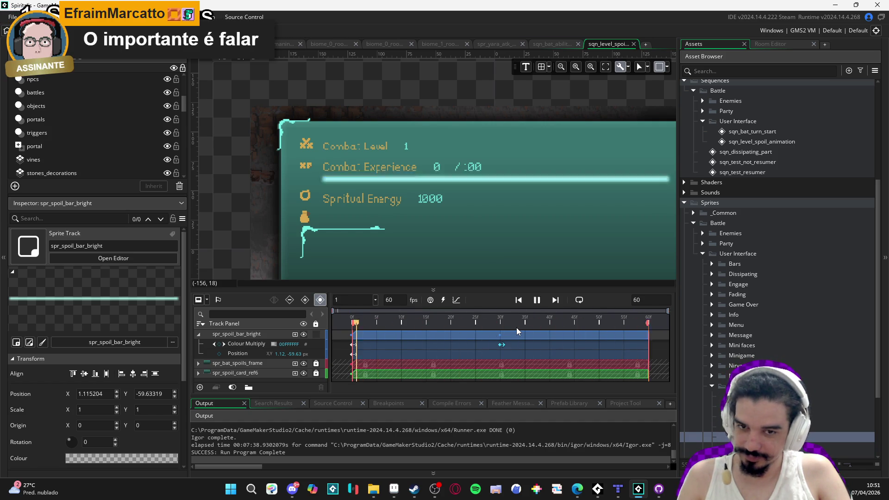
{"action": "key", "text": "space"}
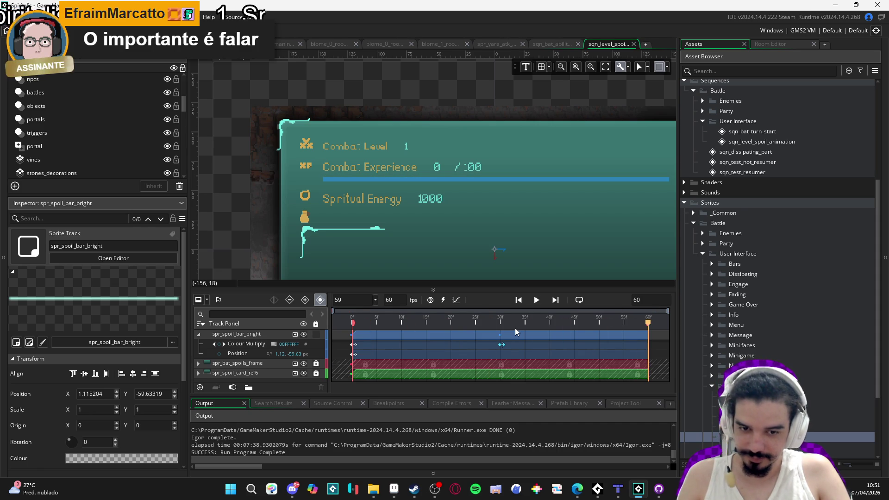
{"action": "left_click", "coordinate": [518, 299]}
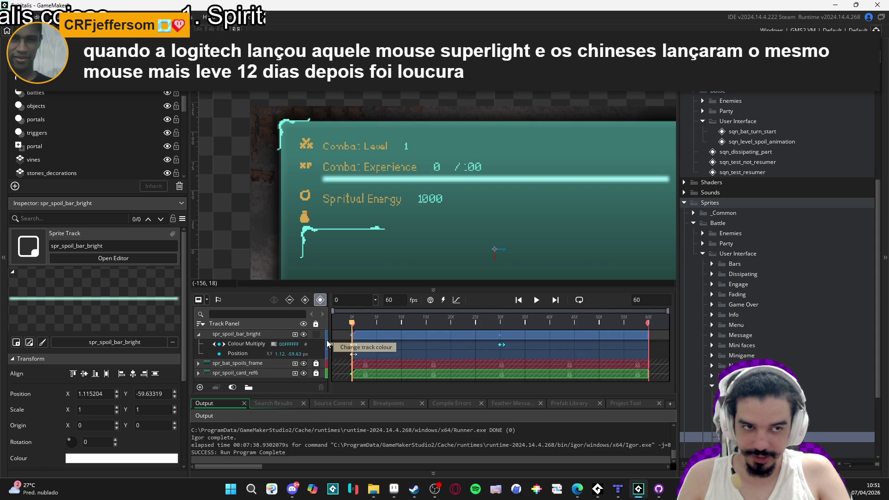
{"action": "key", "text": "space"}
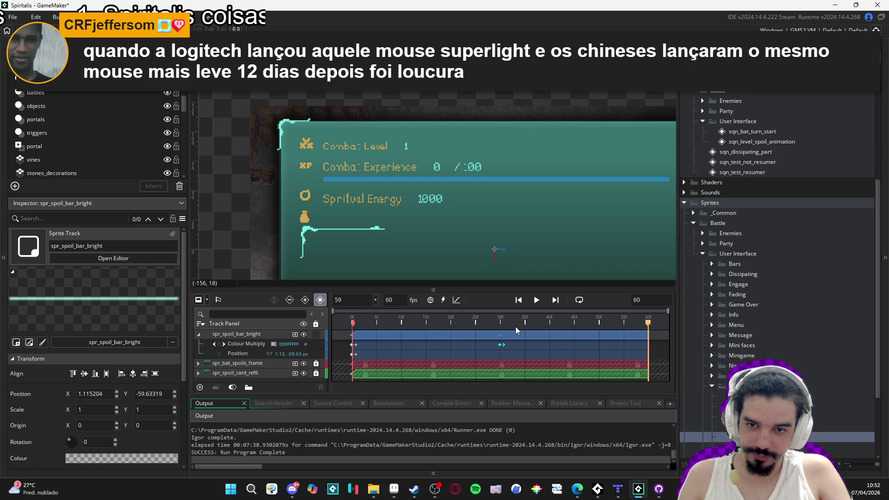
{"action": "key", "text": "space"}
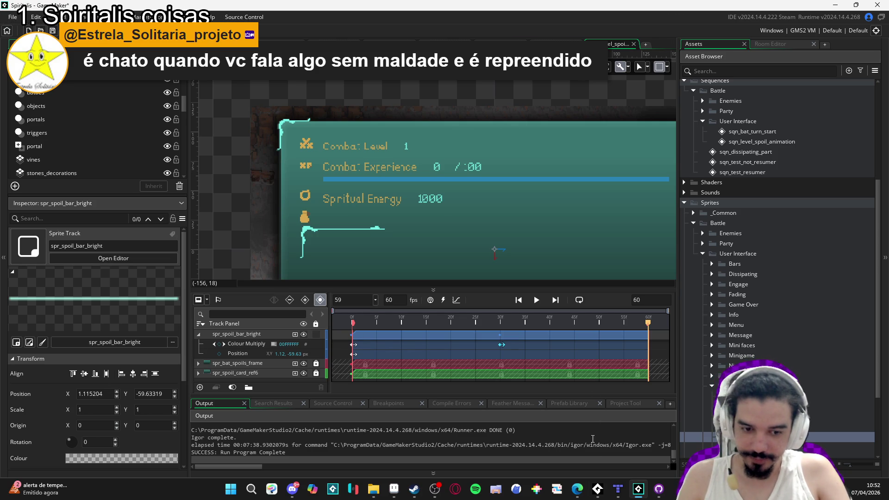
Bring Tiled to the front and scroll over to an empty area of the map
{"action": "left_click", "coordinate": [617, 489]}
{"action": "scroll", "coordinate": [523, 335], "scroll_direction": "down", "scroll_amount": 2}
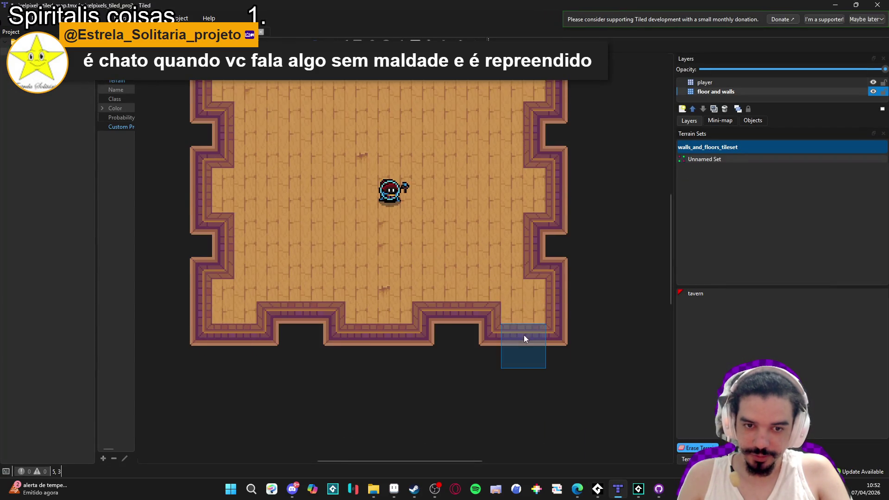
{"action": "scroll", "coordinate": [535, 337], "scroll_direction": "down", "scroll_amount": 2}
{"action": "scroll", "coordinate": [532, 324], "scroll_direction": "right", "scroll_amount": 5}
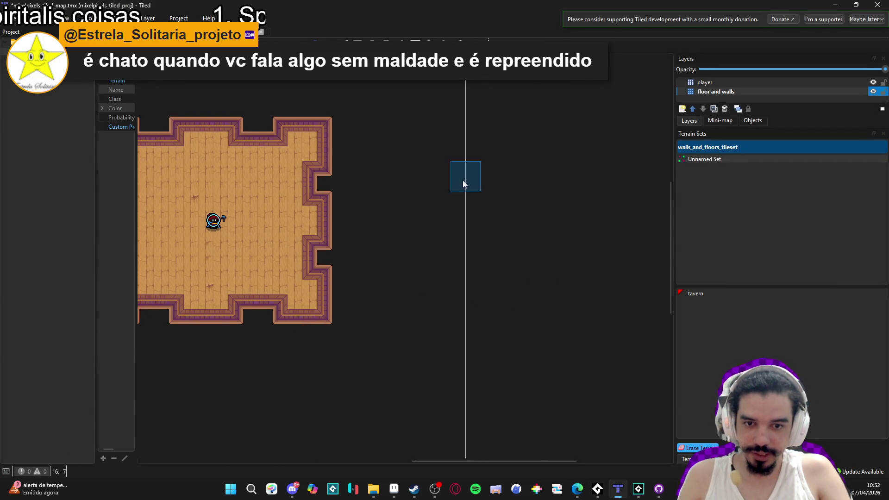
Paint a walled tavern room with the tavern terrain, enlarging it at the top and bottom
{"action": "left_click", "coordinate": [699, 293]}
{"action": "mouse_move", "coordinate": [504, 220]}
{"action": "left_mouse_down"}
{"action": "mouse_move", "coordinate": [532, 217]}
{"action": "mouse_move", "coordinate": [504, 205]}
{"action": "mouse_move", "coordinate": [521, 289]}
{"action": "left_mouse_up"}
{"action": "scroll", "coordinate": [523, 294], "scroll_direction": "up", "scroll_amount": 1}
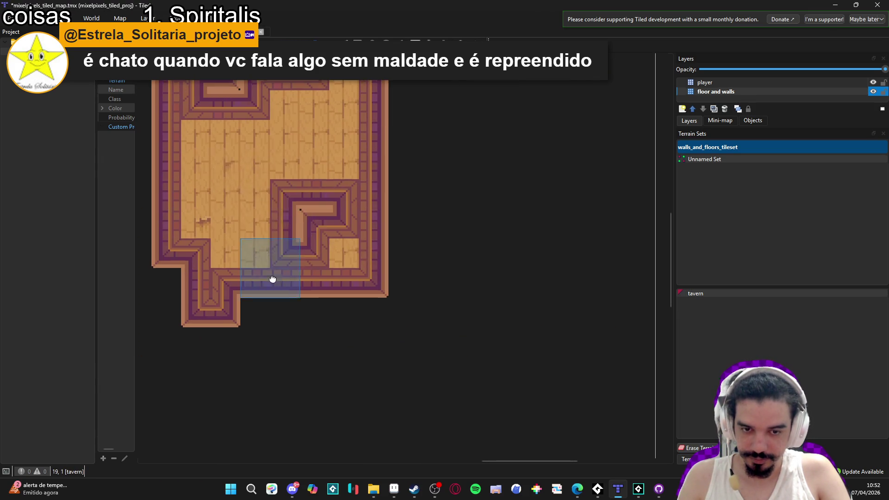
{"action": "mouse_move", "coordinate": [272, 278]}
{"action": "left_mouse_down"}
{"action": "mouse_move", "coordinate": [423, 294]}
{"action": "mouse_move", "coordinate": [428, 174]}
{"action": "mouse_move", "coordinate": [470, 253]}
{"action": "mouse_move", "coordinate": [520, 132]}
{"action": "mouse_move", "coordinate": [413, 203]}
{"action": "left_mouse_up"}
{"action": "scroll", "coordinate": [413, 204], "scroll_direction": "down", "scroll_amount": 2}
{"action": "mouse_move", "coordinate": [424, 145]}
{"action": "left_mouse_down"}
{"action": "mouse_move", "coordinate": [422, 97]}
{"action": "mouse_move", "coordinate": [342, 321]}
{"action": "mouse_move", "coordinate": [269, 319]}
{"action": "mouse_move", "coordinate": [338, 366]}
{"action": "mouse_move", "coordinate": [382, 324]}
{"action": "mouse_move", "coordinate": [538, 265]}
{"action": "mouse_move", "coordinate": [543, 310]}
{"action": "mouse_move", "coordinate": [493, 272]}
{"action": "mouse_move", "coordinate": [481, 185]}
{"action": "mouse_move", "coordinate": [462, 211]}
{"action": "left_mouse_up"}
Reselect the tavern terrain, then undo the painted tavern room step by step
{"action": "scroll", "coordinate": [393, 302], "scroll_direction": "up", "scroll_amount": 3}
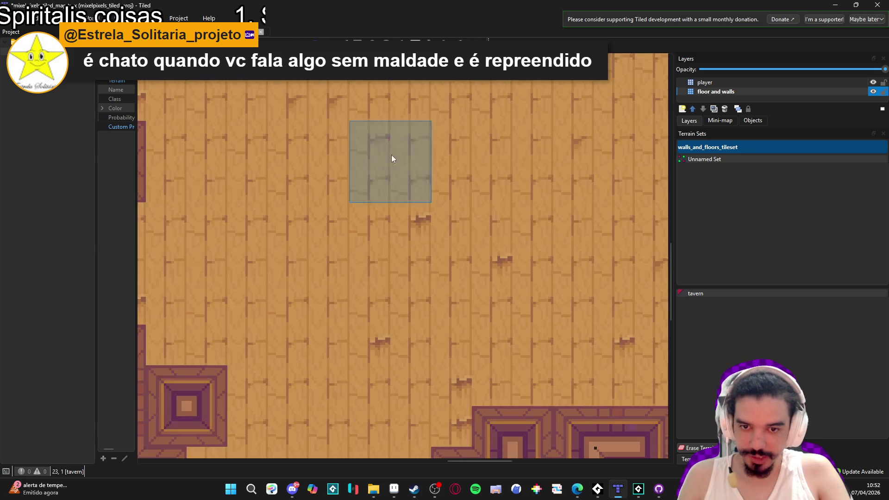
{"action": "scroll", "coordinate": [390, 155], "scroll_direction": "down", "scroll_amount": 2}
{"action": "key", "text": "b"}
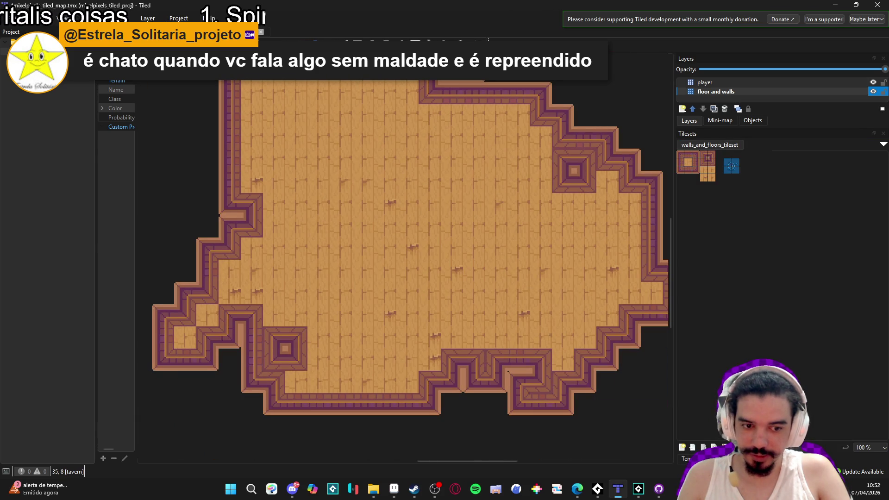
{"action": "key", "text": "t"}
{"action": "scroll", "coordinate": [491, 291], "scroll_direction": "down", "scroll_amount": 2}
{"action": "key", "text": "ctrl+z"}
{"action": "key", "text": "ctrl+z"}
{"action": "key", "text": "ctrl+z"}
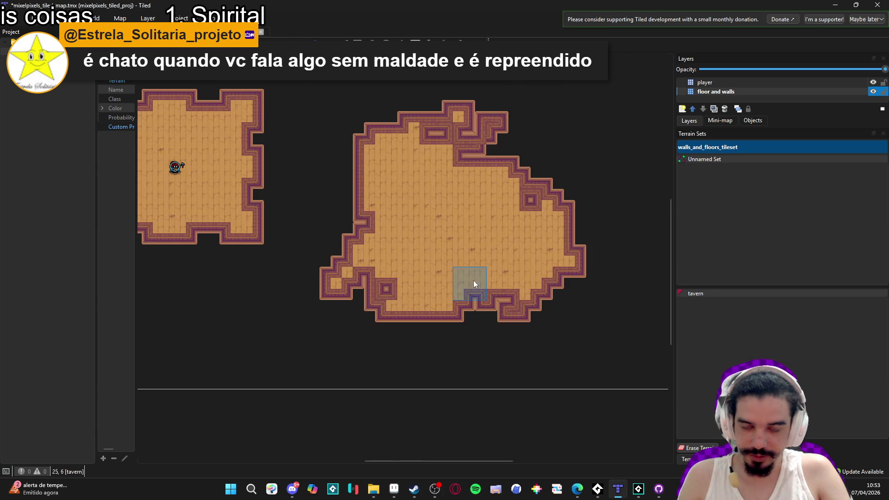
{"action": "scroll", "coordinate": [418, 292], "scroll_direction": "up", "scroll_amount": 4}
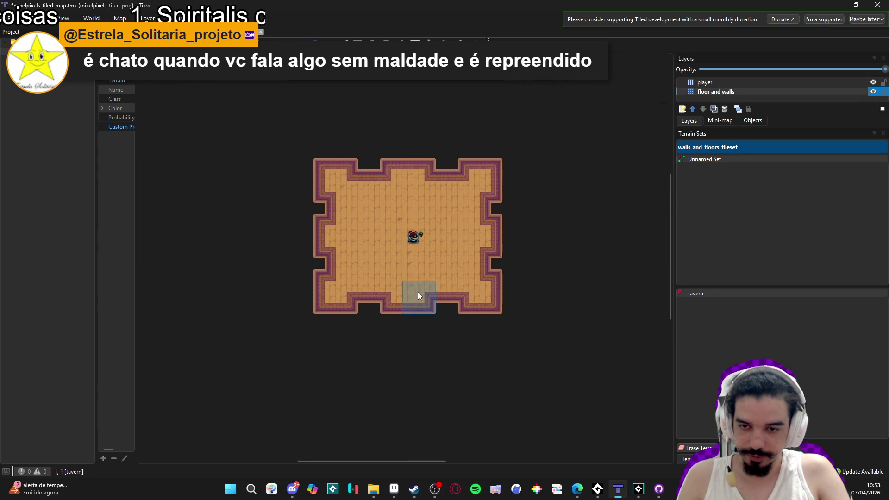
Minimize Tiled, centre the stats panel in GameMaker and replay the sequence preview several times
{"action": "left_click", "coordinate": [836, 4]}
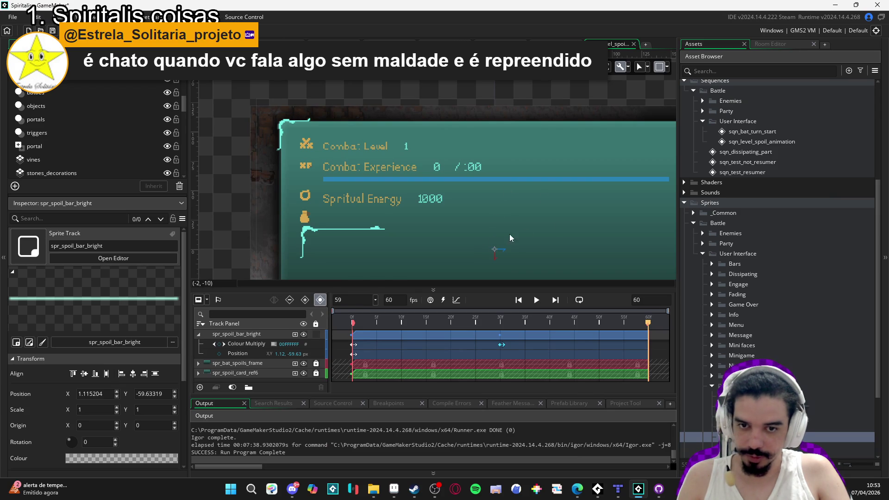
{"action": "left_click_drag", "start_coordinate": [523, 213], "coordinate": [479, 202]}
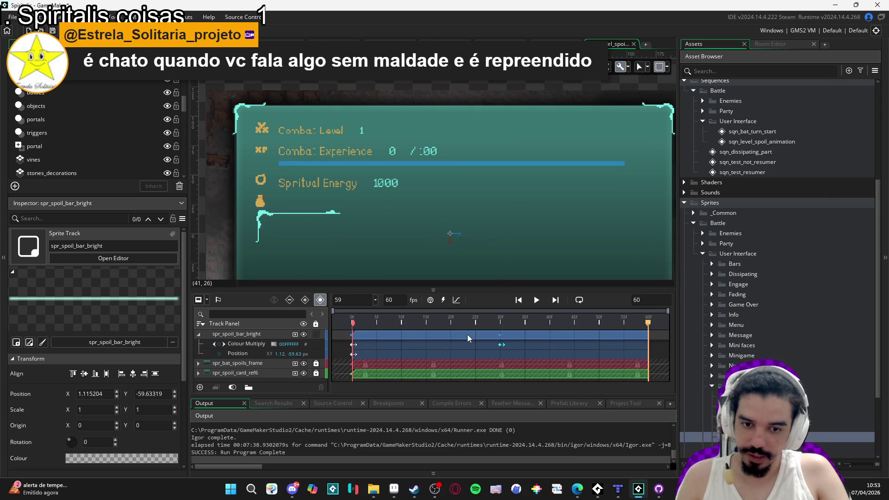
{"action": "key", "text": "space"}
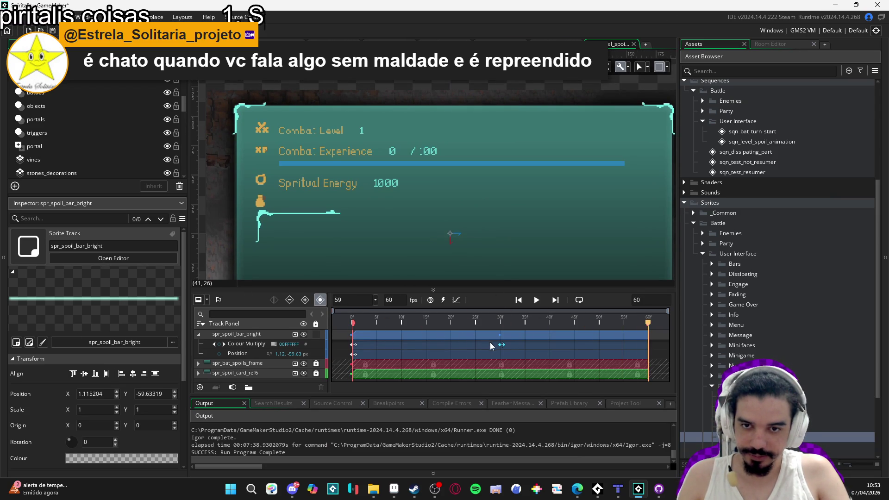
{"action": "key", "text": "space"}
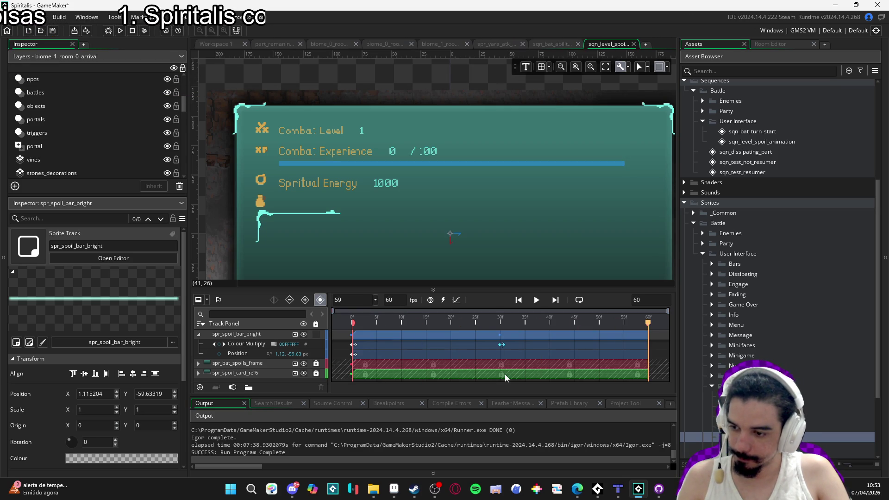
{"action": "key", "text": "space"}
{"action": "key", "text": "space"}
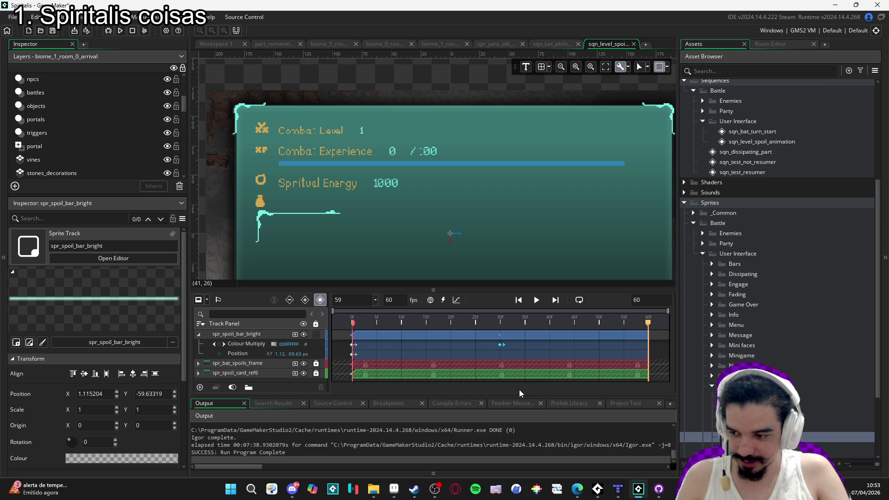
{"action": "key", "text": "space"}
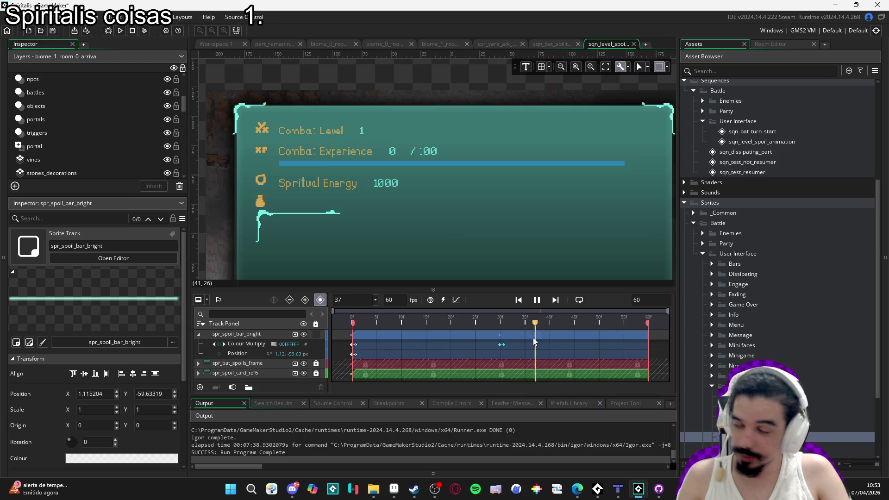
{"action": "key", "text": "space"}
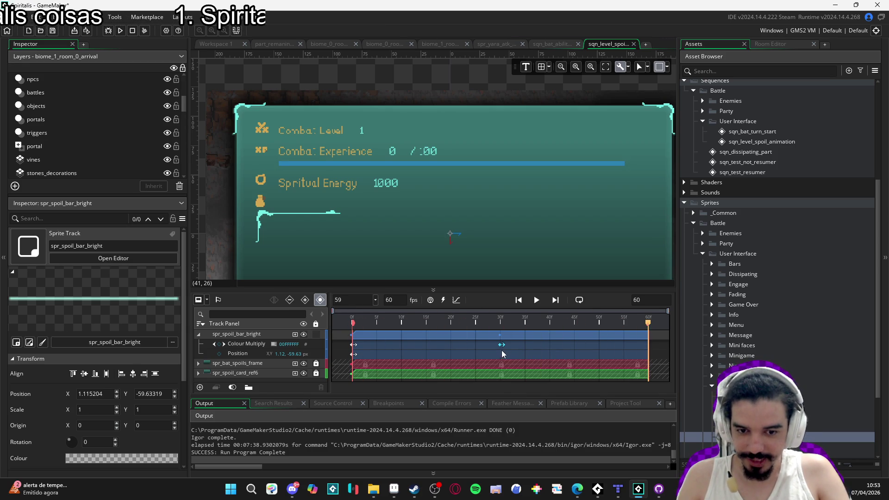
Move the Colour Multiply keyframe from frame 30 to about 19 and replay from frame 13
{"action": "left_click_drag", "start_coordinate": [501, 347], "coordinate": [442, 349]}
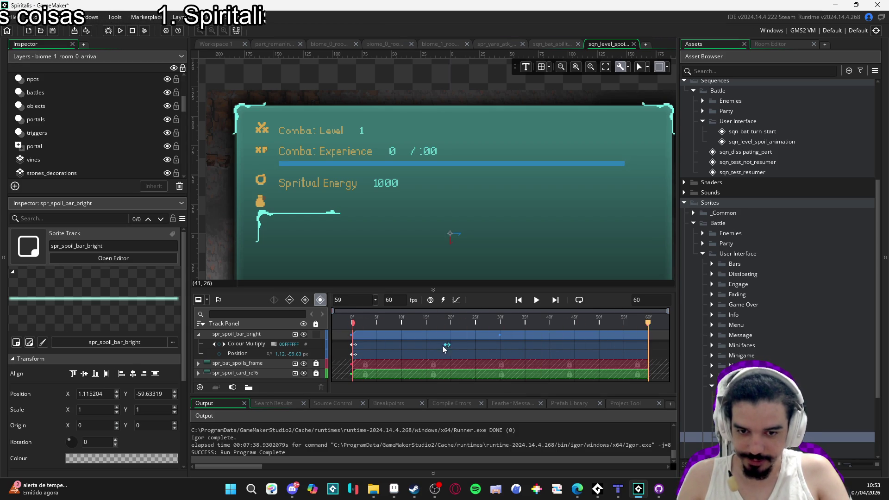
{"action": "key", "text": "space"}
{"action": "left_click", "coordinate": [415, 321]}
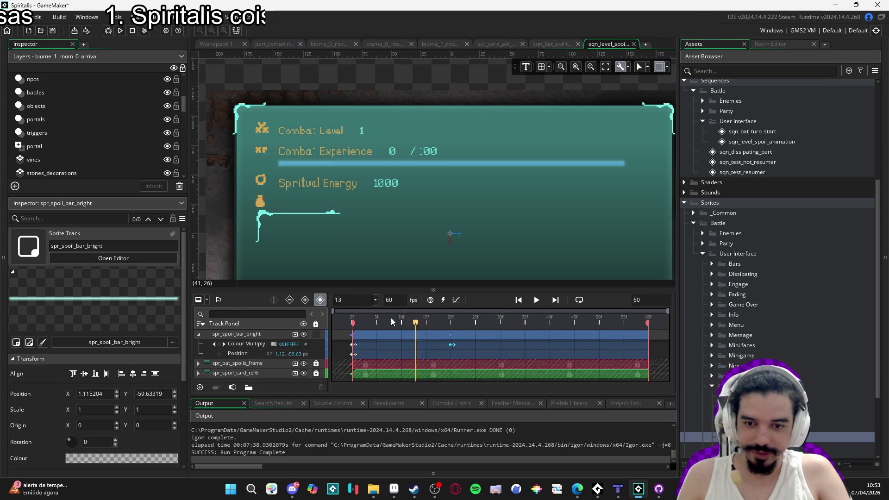
{"action": "key", "text": "space"}
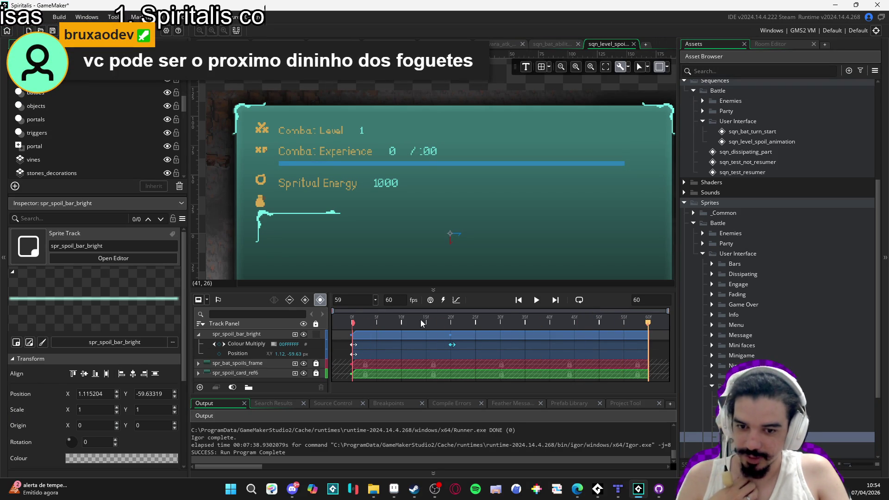
{"action": "key", "text": "space"}
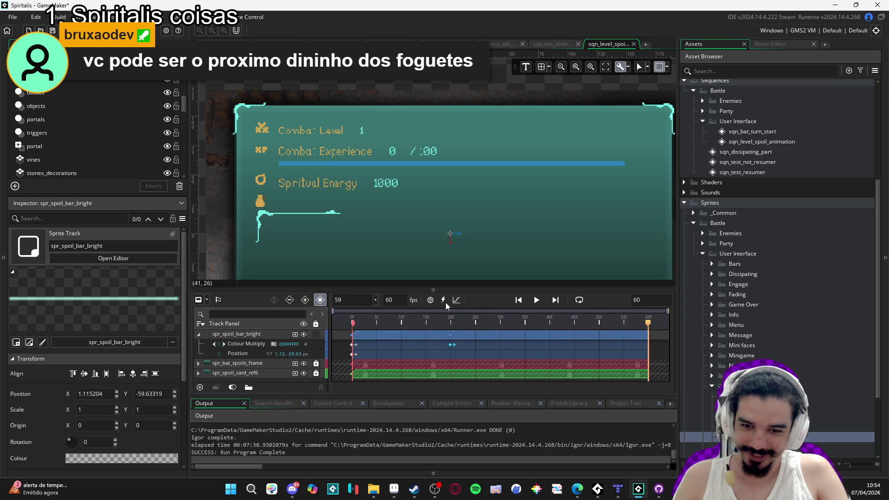
{"action": "left_click", "coordinate": [579, 299]}
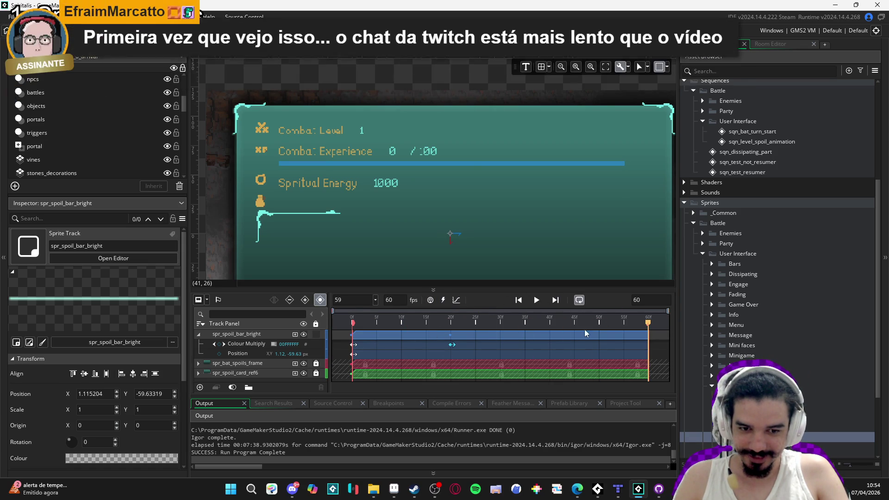
{"action": "key", "text": "space"}
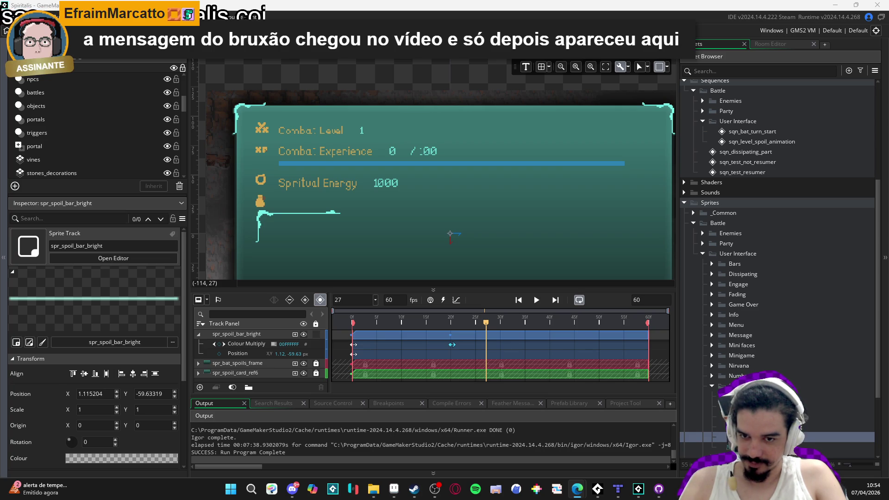
{"action": "key", "text": "space"}
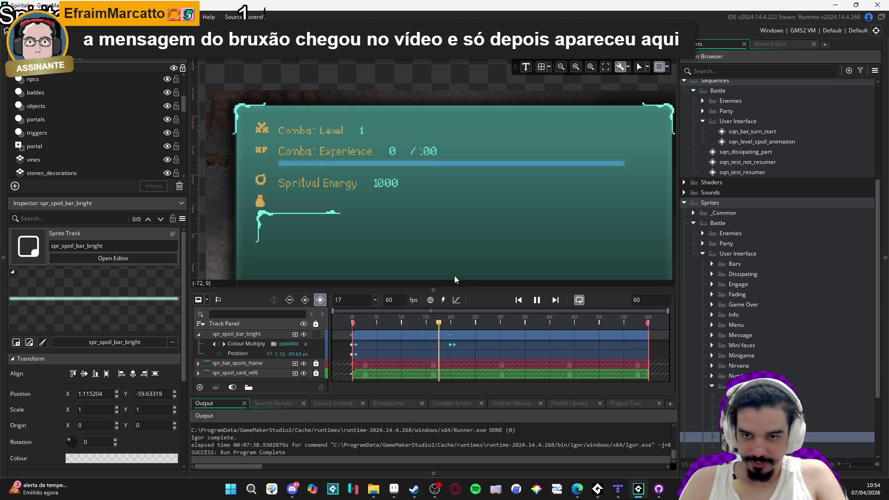
{"action": "left_click_drag", "start_coordinate": [454, 276], "coordinate": [446, 246]}
{"action": "scroll", "coordinate": [445, 247], "scroll_direction": "down", "scroll_amount": 1}
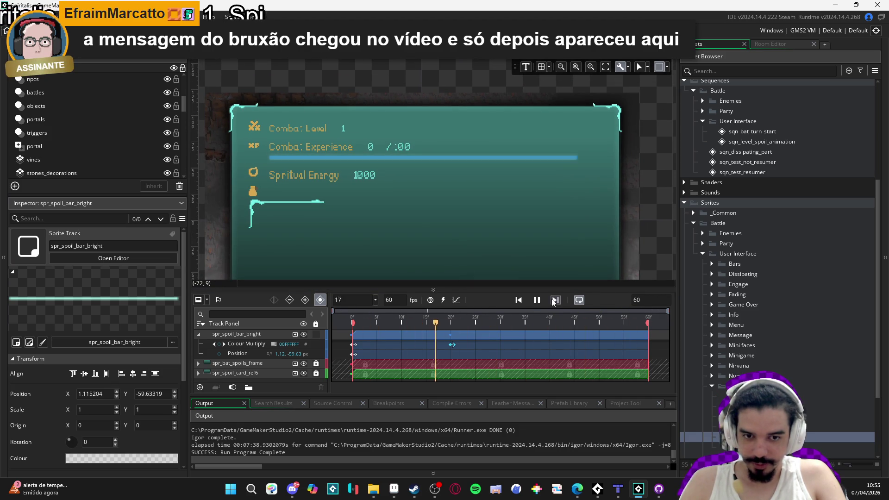
{"action": "key", "text": "space"}
{"action": "key", "text": "space"}
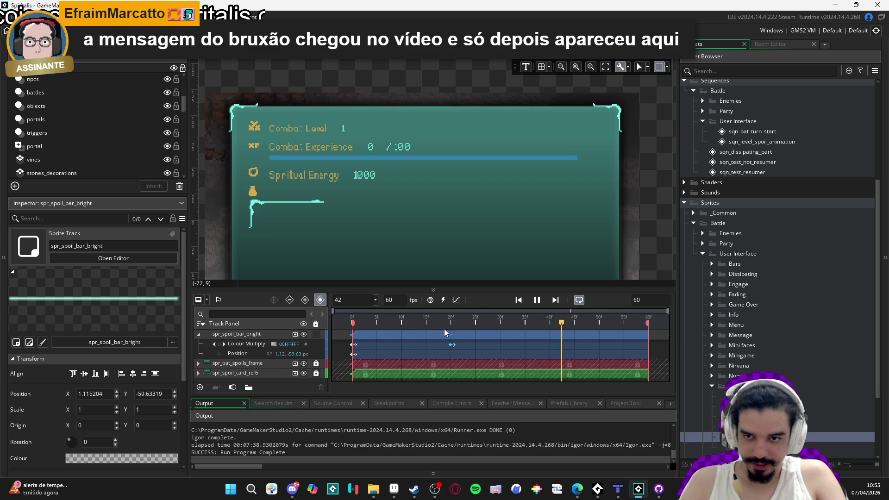
{"action": "key", "text": "space"}
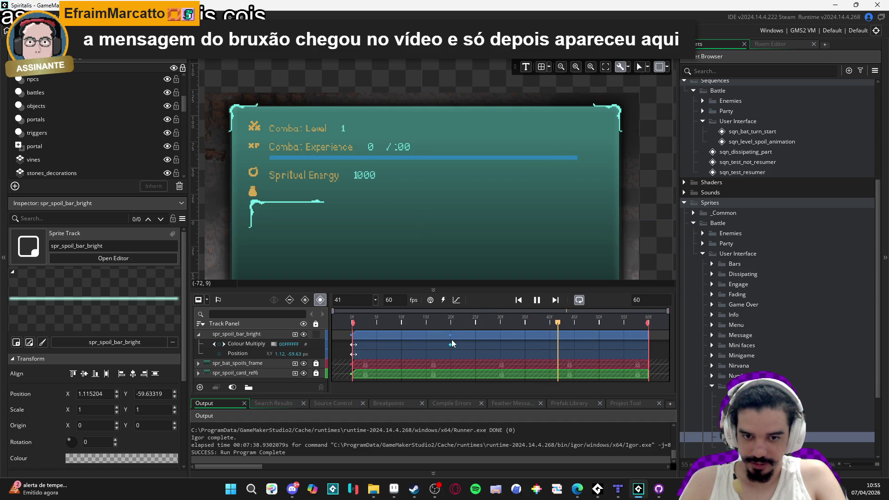
{"action": "key", "text": "Home"}
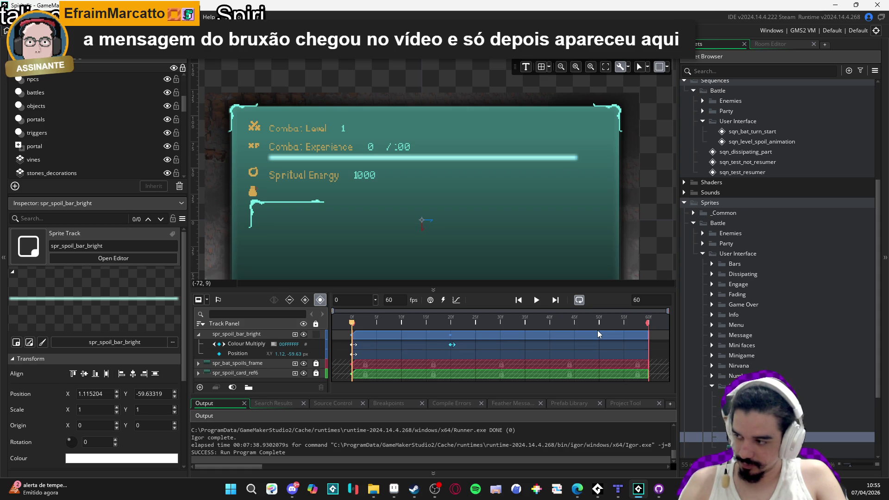
{"action": "key", "text": "space"}
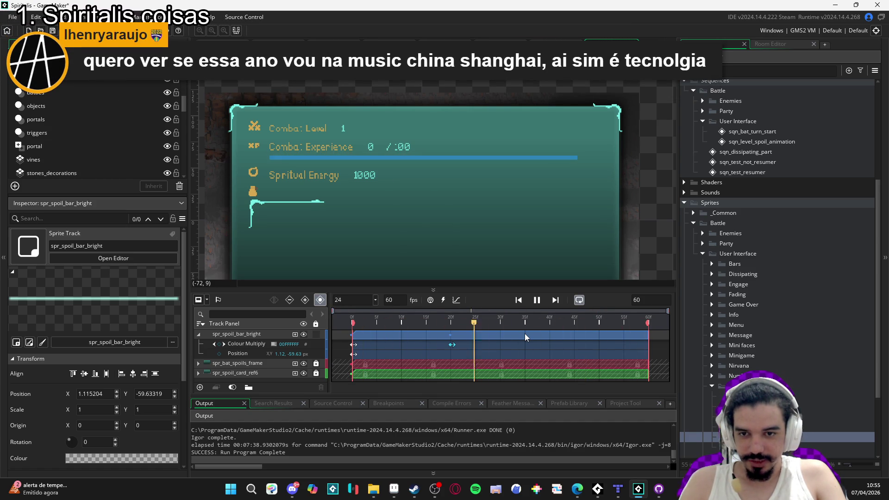
{"action": "left_click", "coordinate": [383, 336]}
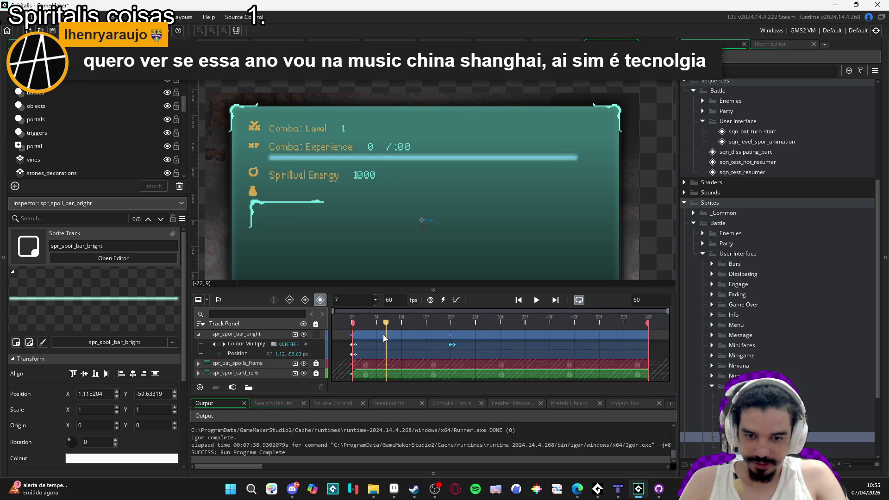
{"action": "key", "text": "space"}
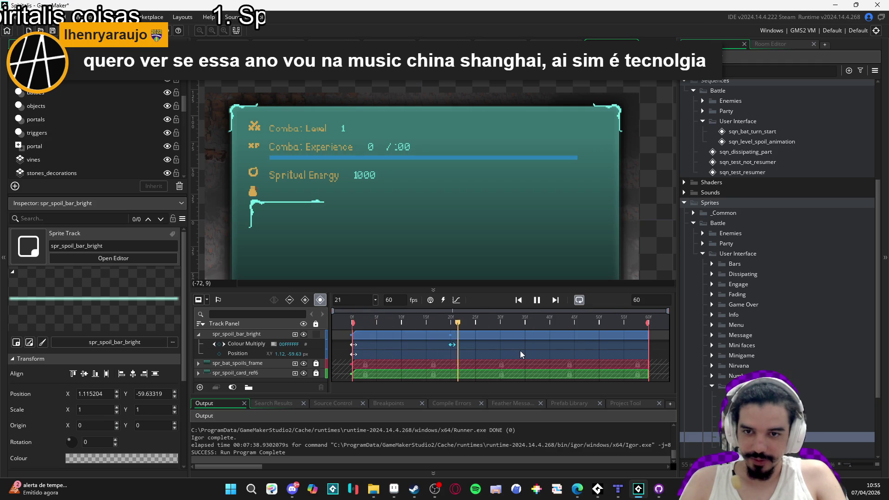
Stop the sequence playback and bring up spr_spoil_bar_bright in Aseprite
{"action": "key", "text": "space"}
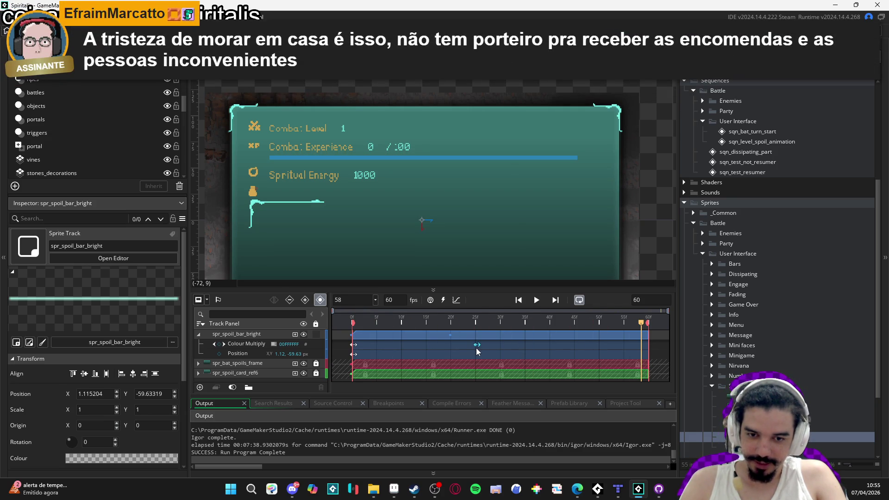
{"action": "key", "text": "space"}
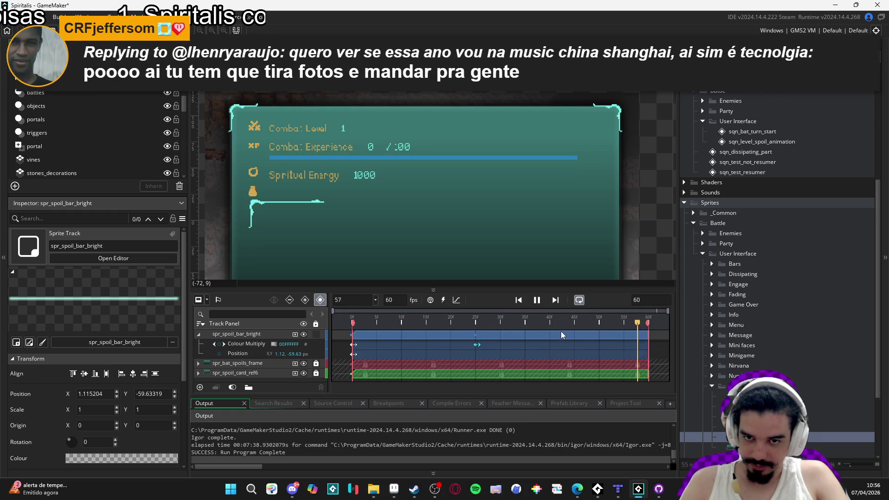
{"action": "left_click", "coordinate": [541, 300]}
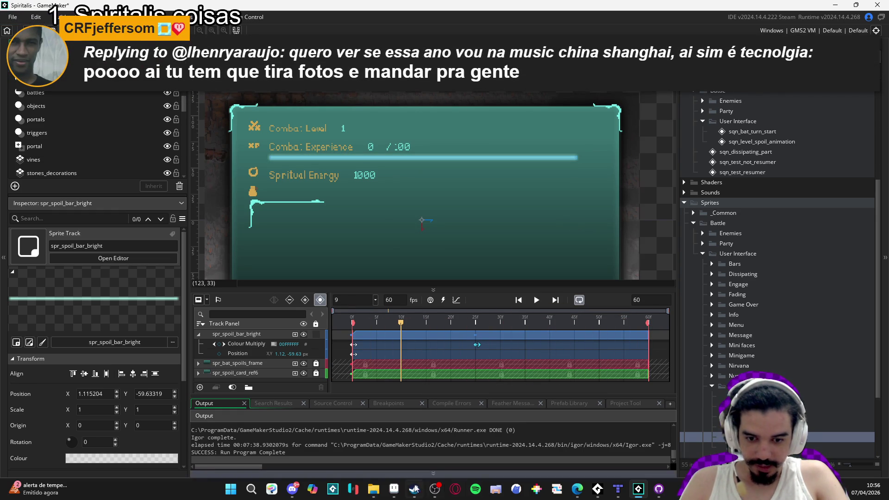
{"action": "left_click", "coordinate": [394, 489]}
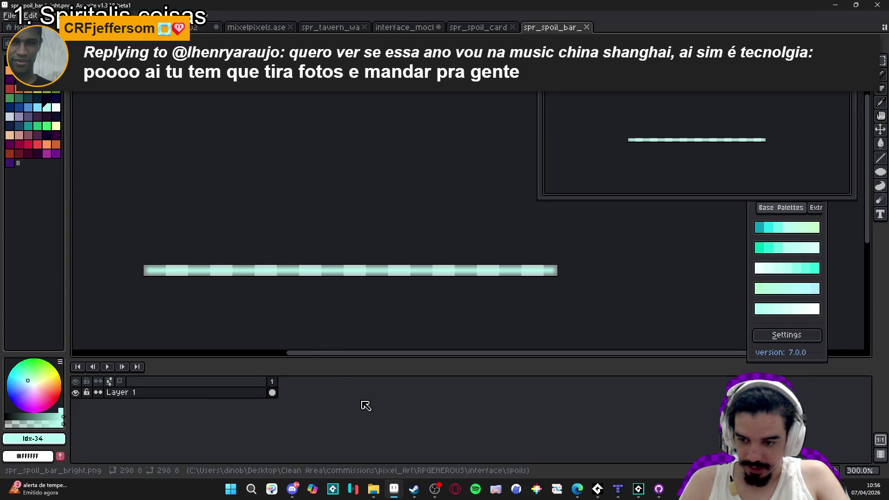
Select the entire bar sprite with Ctrl+A and return to GameMaker's sequence editor
{"action": "key", "text": "ctrl+a"}
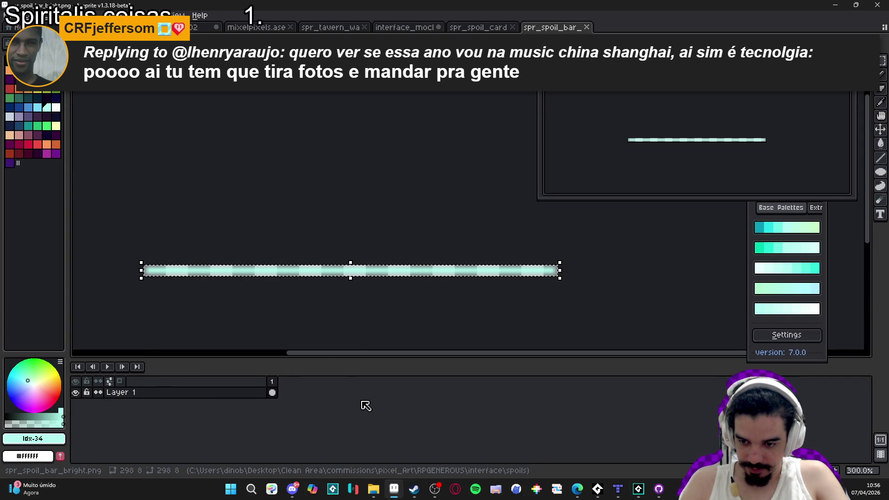
{"action": "key", "text": "alt+Tab"}
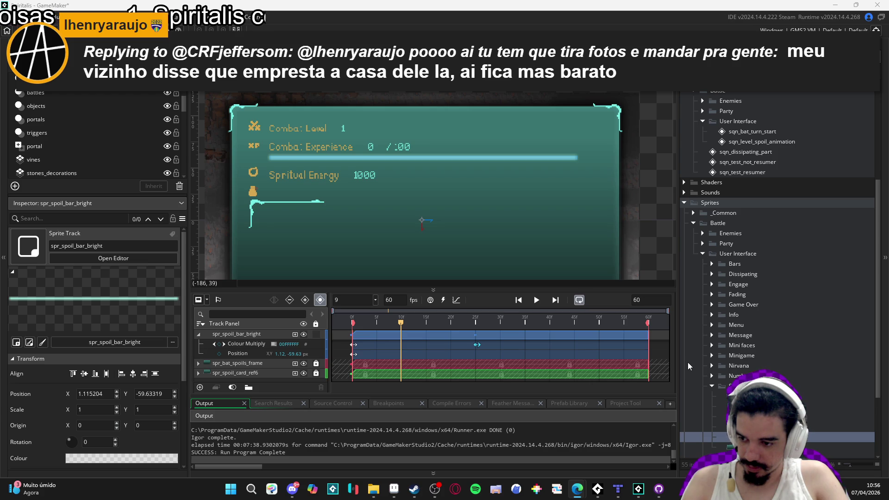
Play the sequence briefly, stop it at frame 21, and scroll the Asset Browser to Particles
{"action": "left_click", "coordinate": [536, 300]}
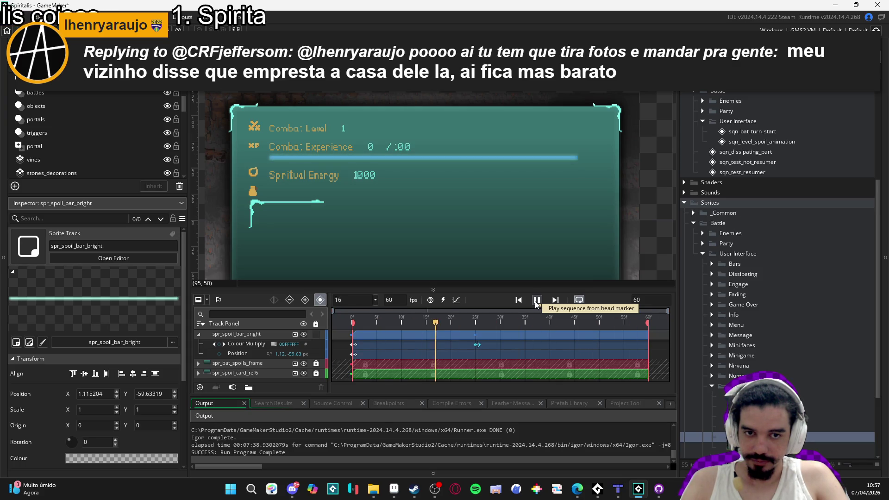
{"action": "left_click", "coordinate": [536, 301]}
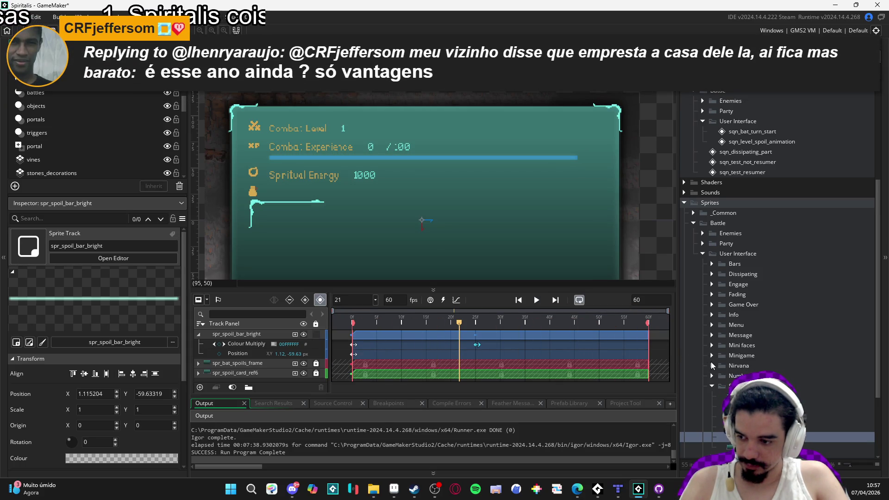
{"action": "scroll", "coordinate": [529, 232], "scroll_direction": "down", "scroll_amount": 2}
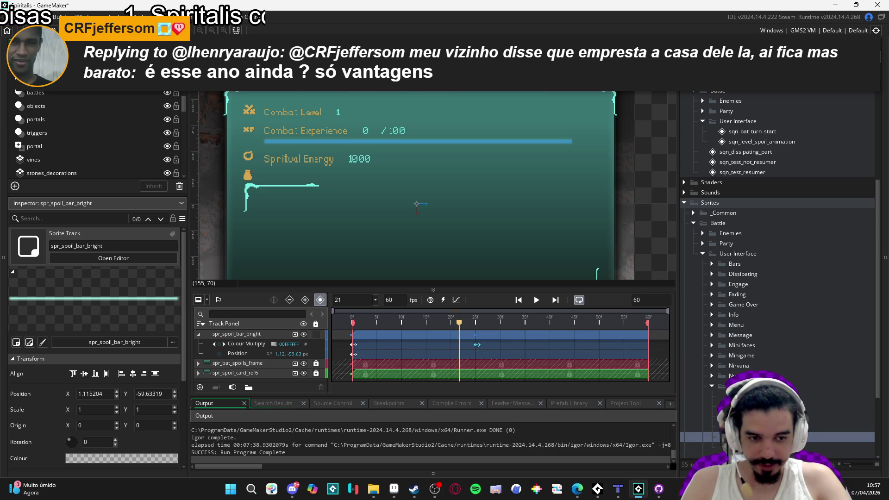
{"action": "scroll", "coordinate": [751, 204], "scroll_direction": "up", "scroll_amount": 3}
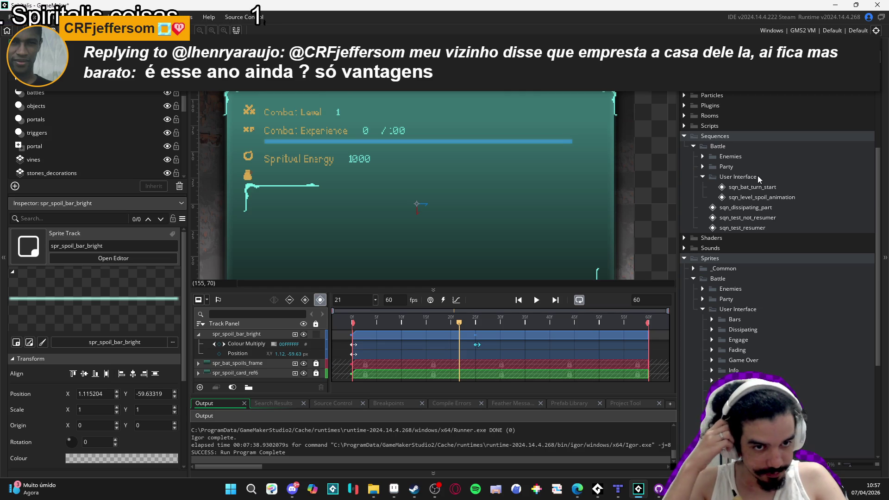
Expand Particles > Battle and select the part_ejection_part_radial particle system
{"action": "scroll", "coordinate": [750, 302], "scroll_direction": "down", "scroll_amount": 1}
{"action": "scroll", "coordinate": [750, 302], "scroll_direction": "down", "scroll_amount": 1}
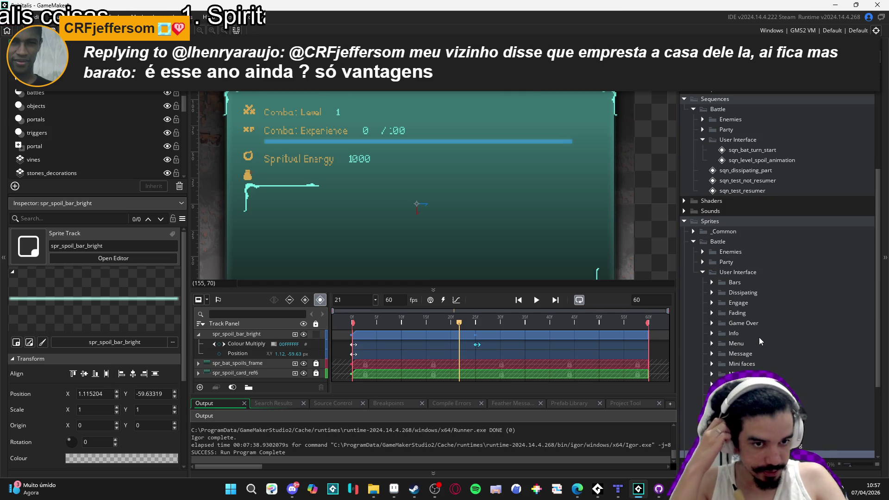
{"action": "scroll", "coordinate": [759, 288], "scroll_direction": "up", "scroll_amount": 3}
{"action": "left_click", "coordinate": [683, 154]}
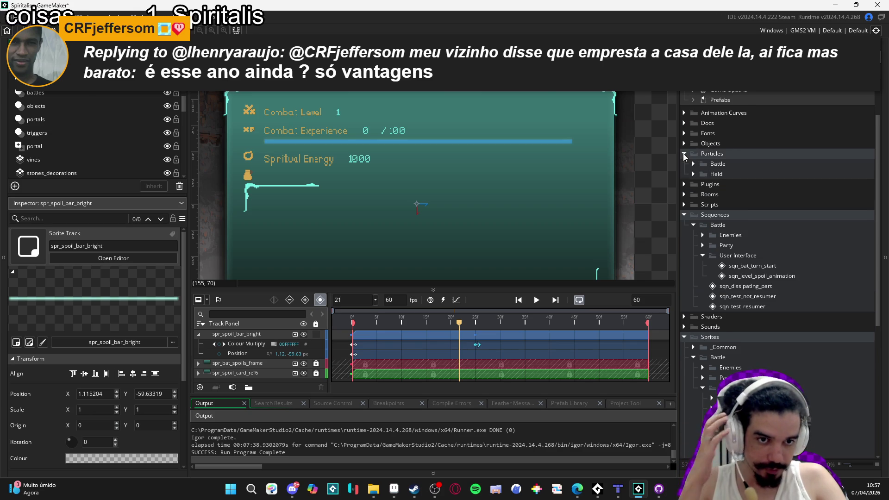
{"action": "left_click", "coordinate": [693, 164]}
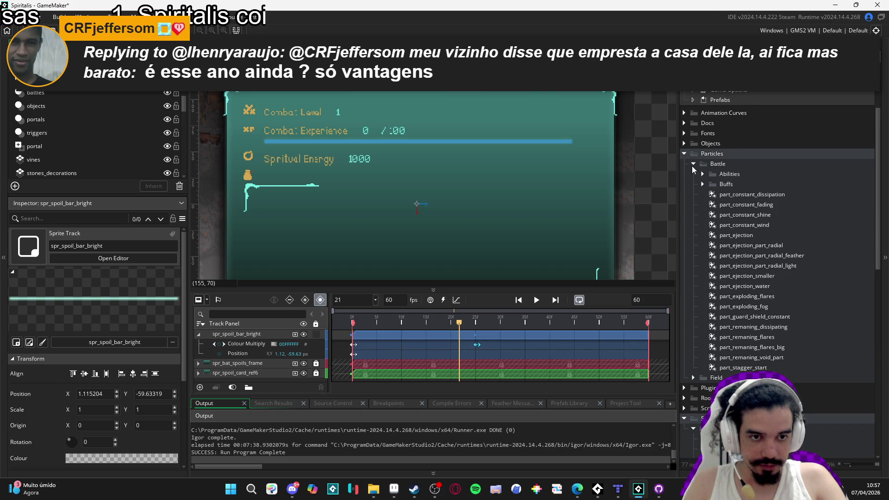
{"action": "right_click", "coordinate": [723, 156]}
{"action": "mouse_move", "coordinate": [741, 160]}
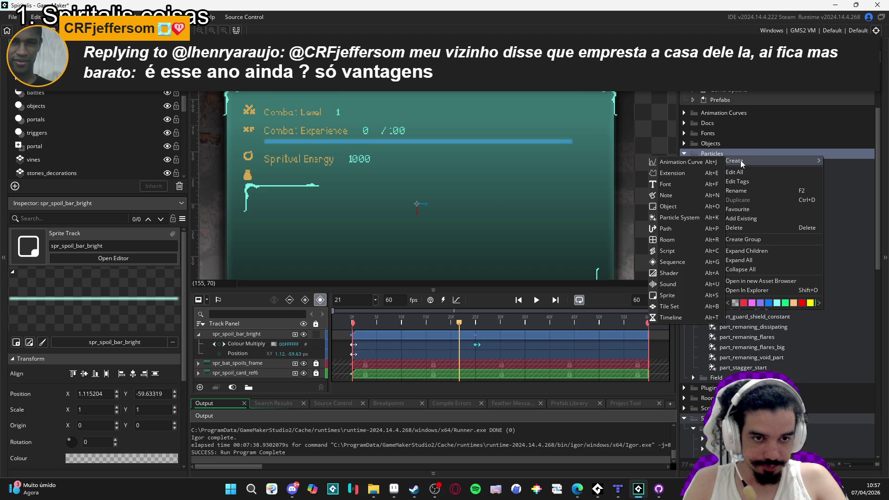
{"action": "left_click", "coordinate": [763, 261]}
{"action": "left_click", "coordinate": [756, 234]}
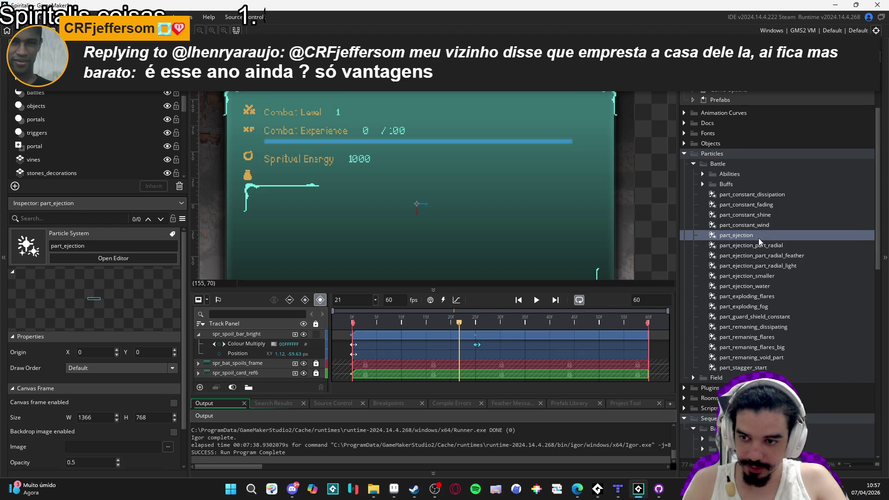
{"action": "left_click", "coordinate": [760, 244]}
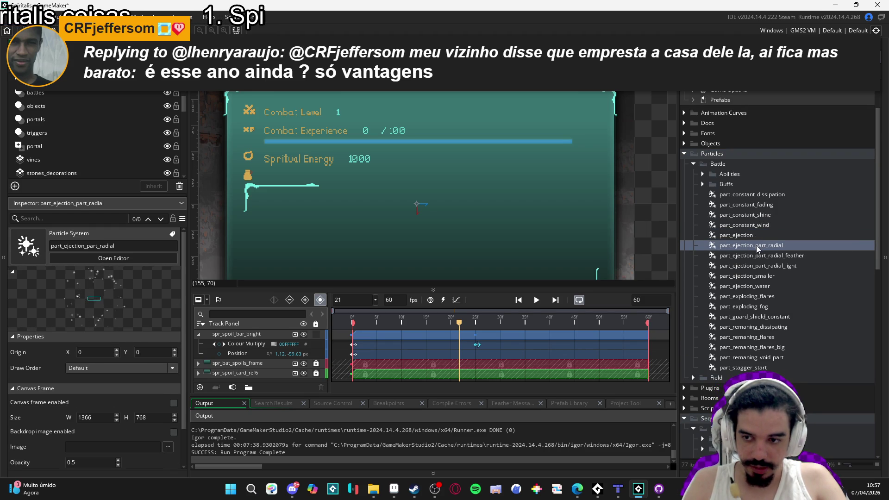
{"action": "key", "text": "Down"}
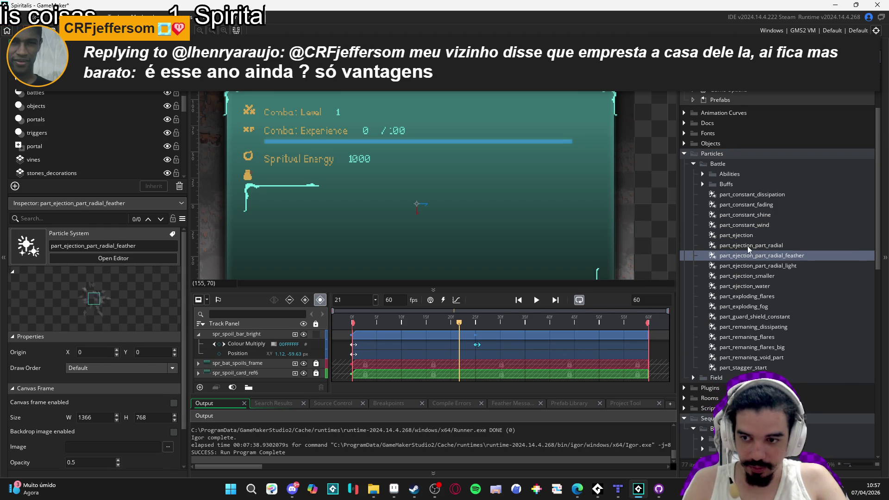
{"action": "left_click", "coordinate": [749, 246]}
Duplicate part_ejection_part_radial and rename the copy to part_ejection_spoils_level_up
{"action": "right_click", "coordinate": [749, 246]}
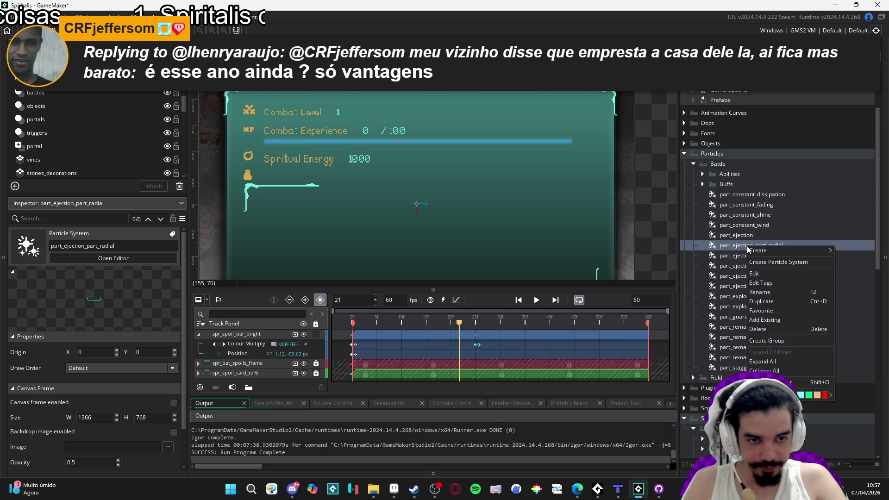
{"action": "left_click", "coordinate": [761, 301]}
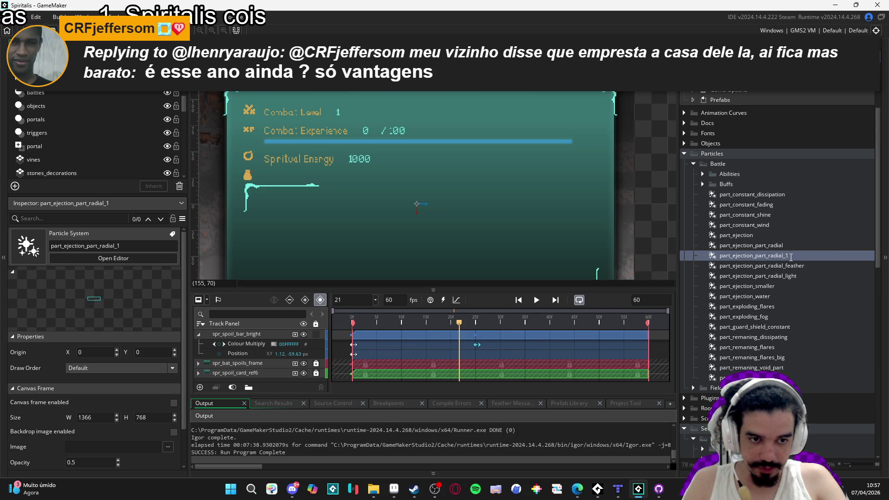
{"action": "key", "text": "BackSpace"}
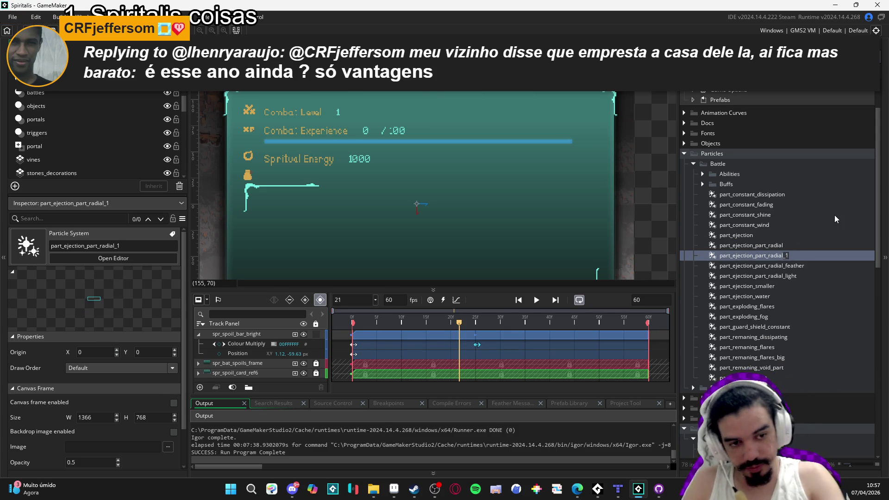
{"action": "key", "text": "BackSpace"}
{"action": "key", "text": "BackSpace"}
{"action": "key", "text": "BackSpace"}
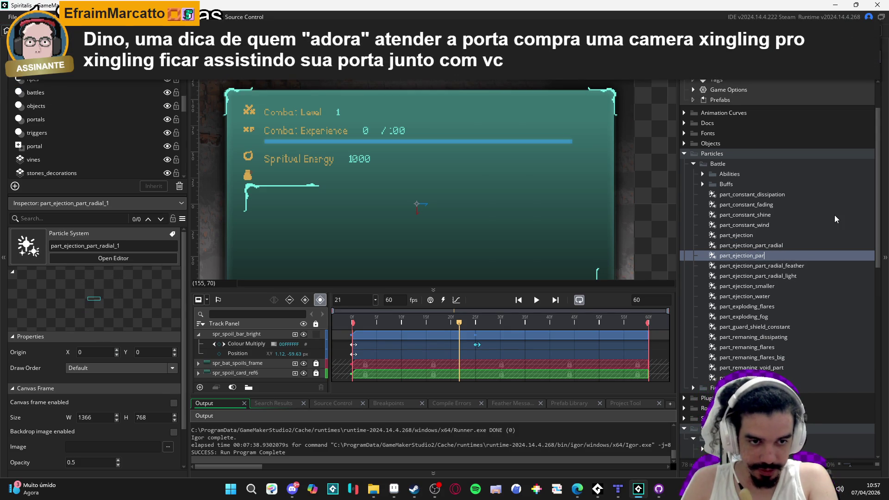
{"action": "type", "text": "spoils_level_"}
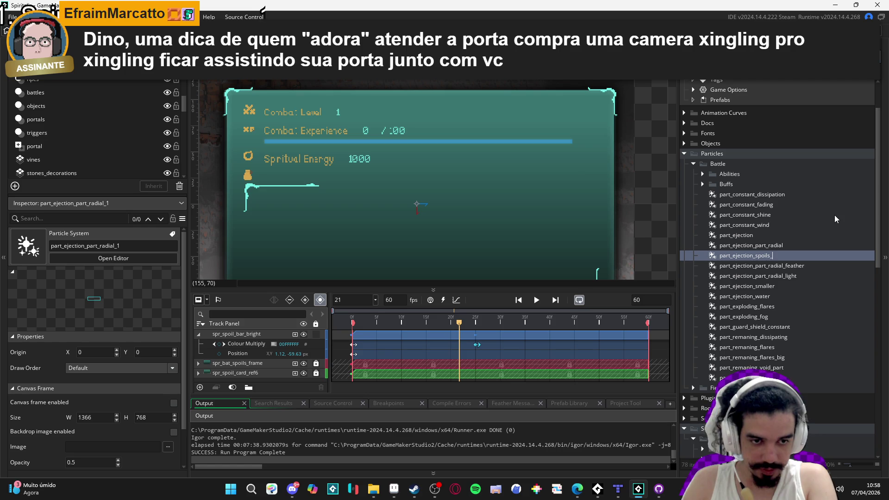
{"action": "type", "text": "up"}
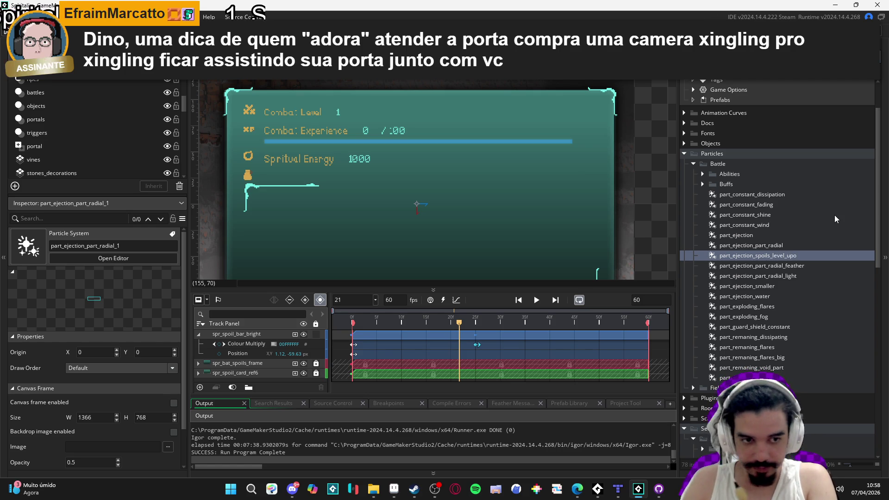
{"action": "key", "text": "Return"}
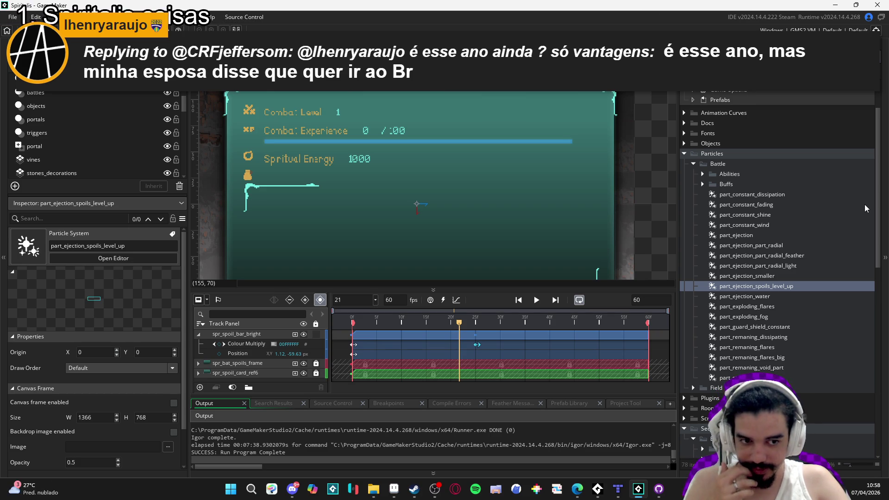
Open part_ejection_spoils_level_up and widen its emitter rectangle into a long, thin horizontal bar
{"action": "double_click", "coordinate": [760, 285]}
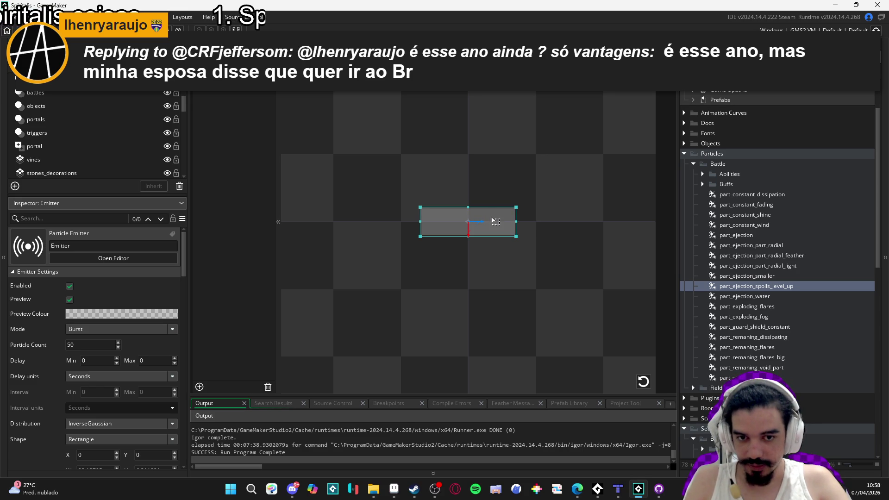
{"action": "scroll", "coordinate": [494, 221], "scroll_direction": "down", "scroll_amount": 6}
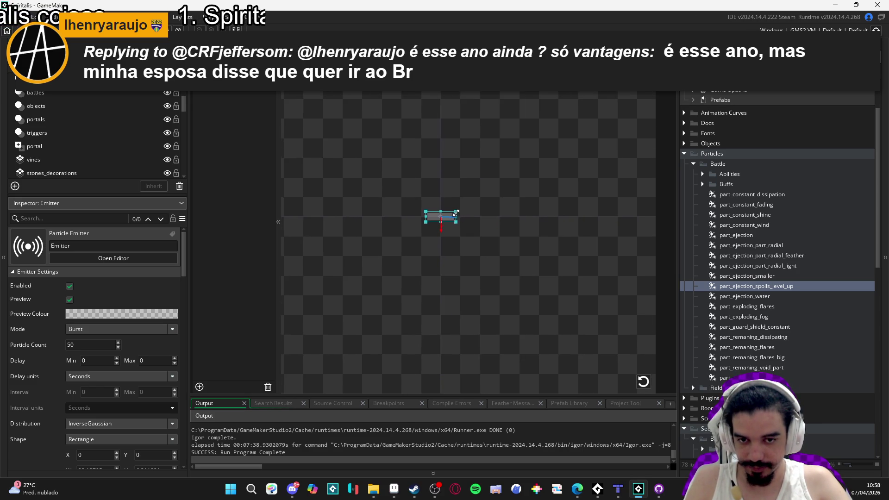
{"action": "scroll", "coordinate": [456, 213], "scroll_direction": "down", "scroll_amount": 3}
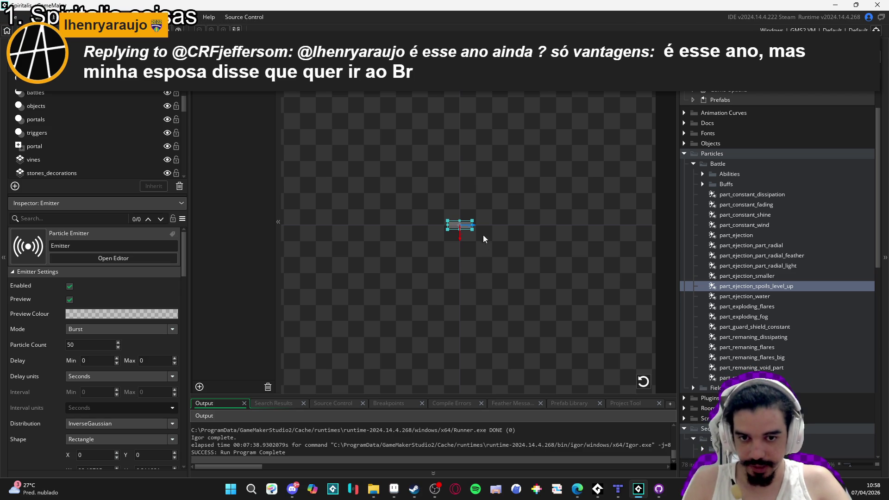
{"action": "scroll", "coordinate": [466, 219], "scroll_direction": "up", "scroll_amount": 3}
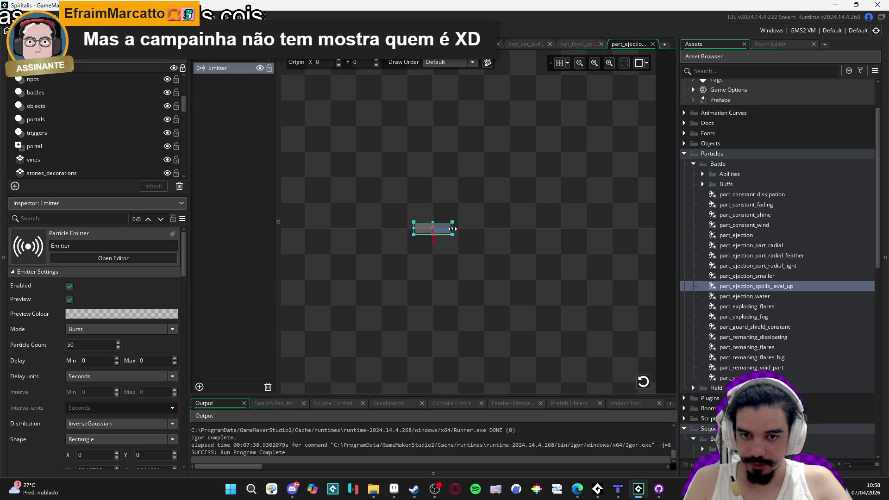
{"action": "left_click_drag", "start_coordinate": [452, 229], "coordinate": [484, 232]}
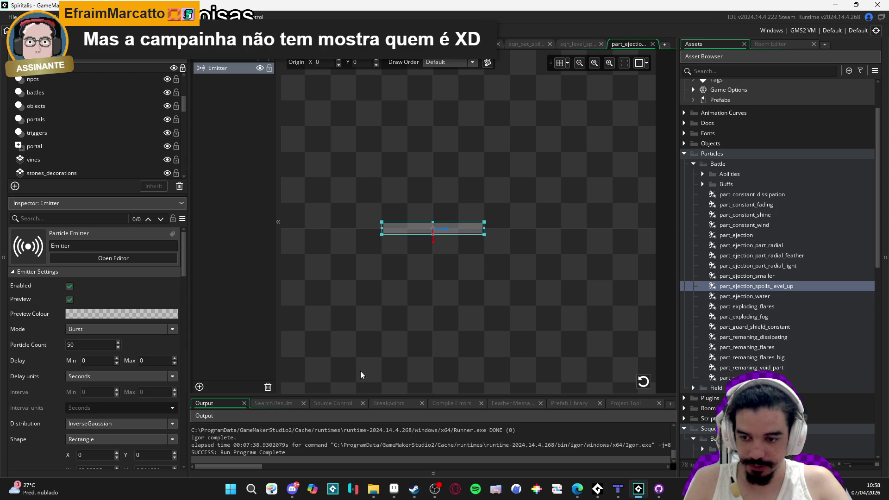
{"action": "left_click", "coordinate": [467, 229]}
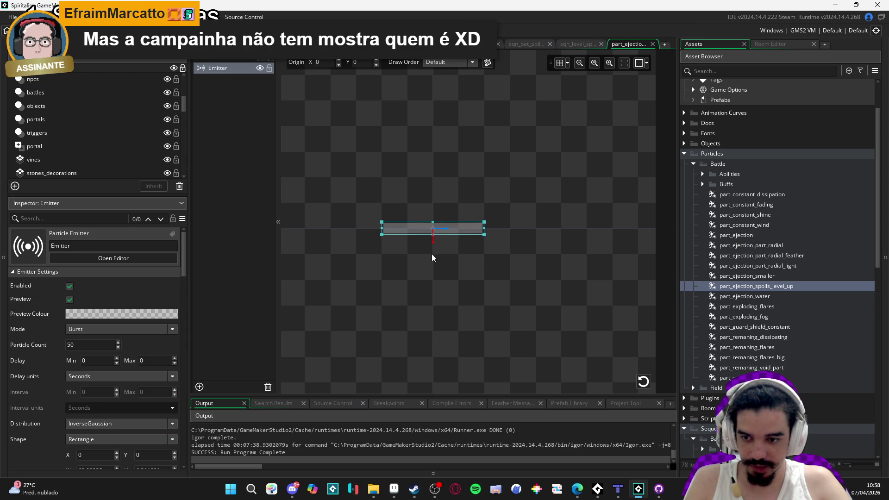
{"action": "scroll", "coordinate": [35, 360], "scroll_direction": "down", "scroll_amount": 10}
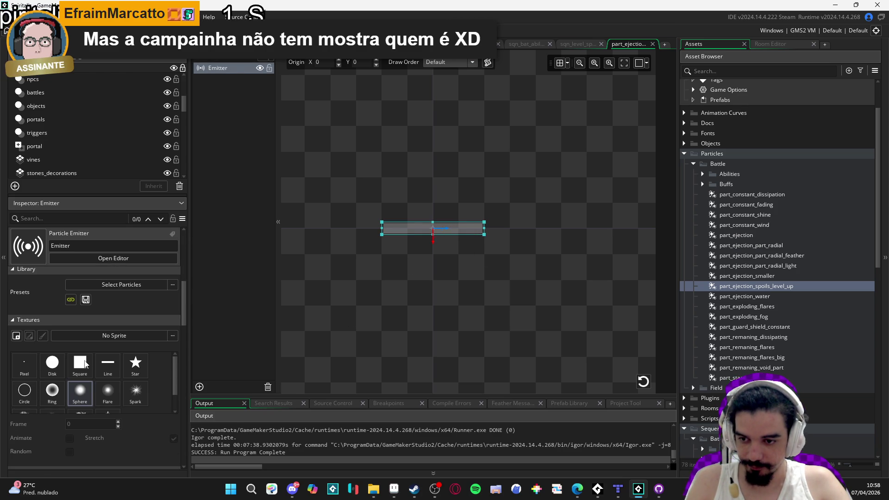
{"action": "scroll", "coordinate": [39, 359], "scroll_direction": "up", "scroll_amount": 10}
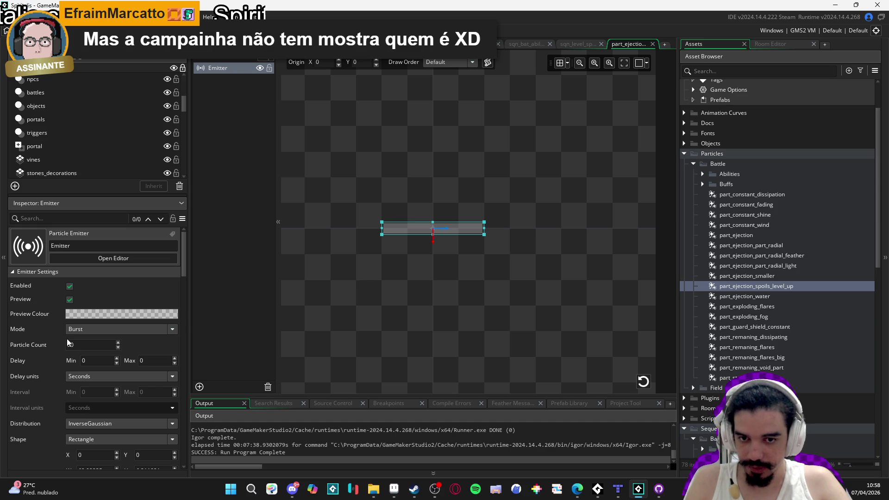
{"action": "type", "text": "50"}
{"action": "left_click", "coordinate": [488, 200]}
Reselect the emitter and pan the particle canvas to inspect its rectangle
{"action": "left_click", "coordinate": [468, 227]}
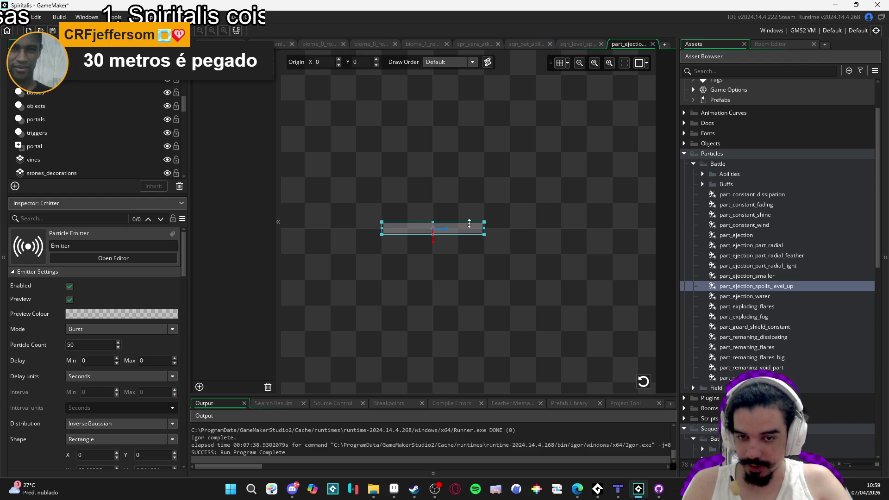
{"action": "mouse_move", "coordinate": [438, 201]}
{"action": "left_mouse_down"}
{"action": "mouse_move", "coordinate": [489, 203]}
{"action": "mouse_move", "coordinate": [476, 201]}
{"action": "left_mouse_up"}
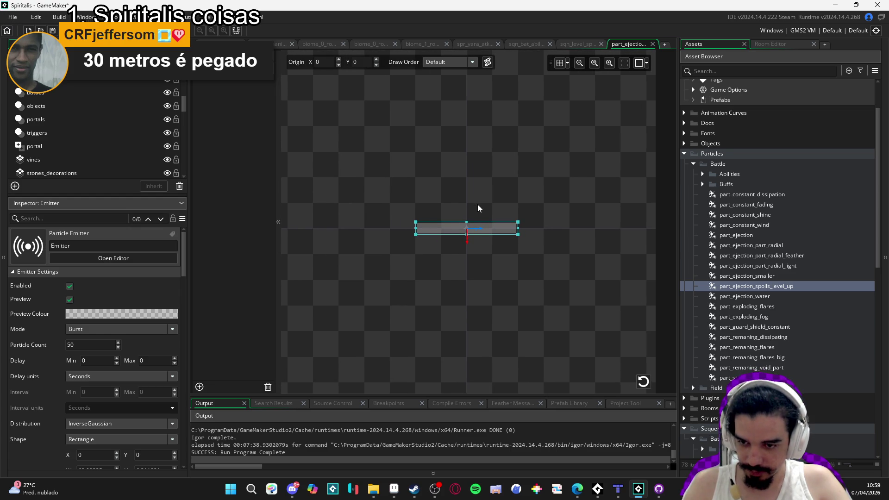
{"action": "scroll", "coordinate": [530, 259], "scroll_direction": "down", "scroll_amount": 1}
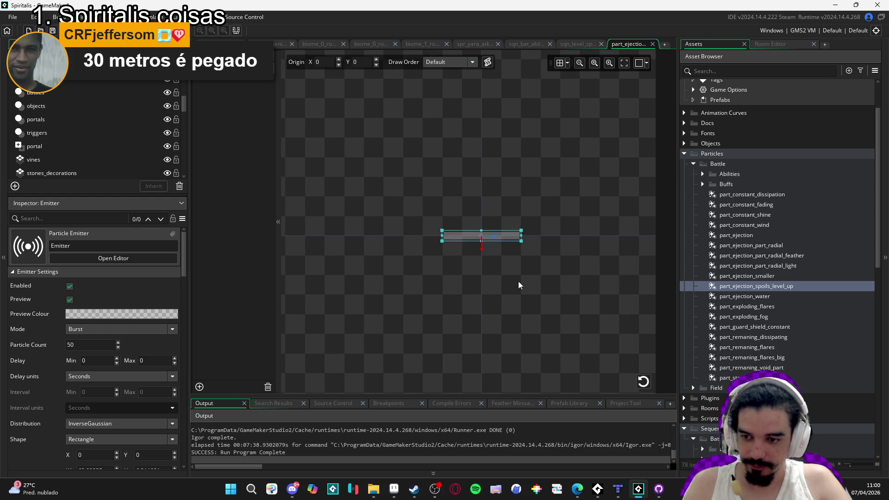
{"action": "scroll", "coordinate": [90, 345], "scroll_direction": "down", "scroll_amount": 2}
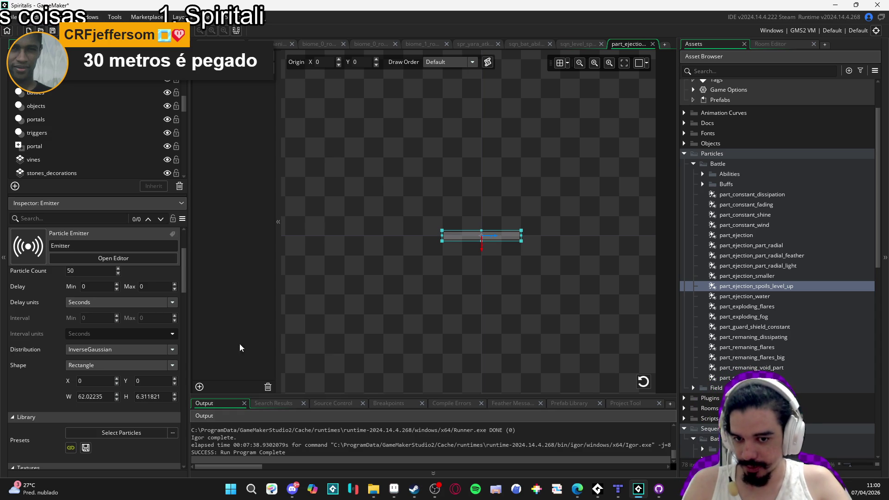
{"action": "scroll", "coordinate": [326, 321], "scroll_direction": "right", "scroll_amount": 2}
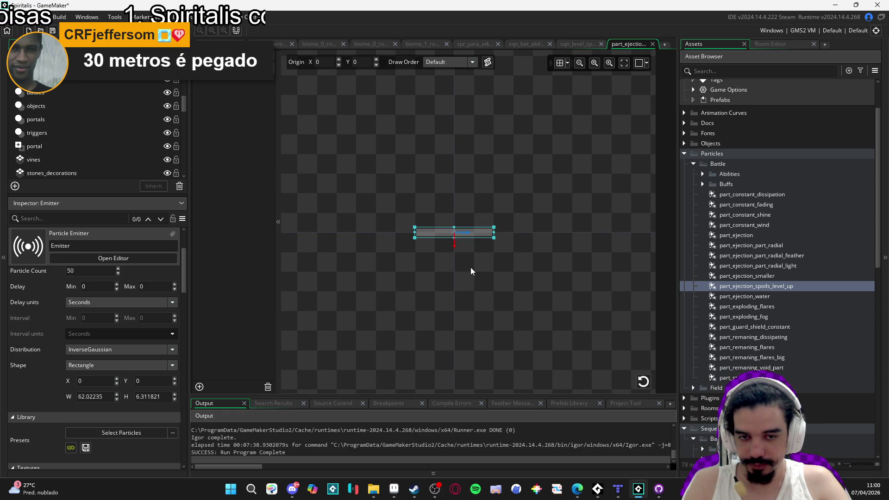
{"action": "scroll", "coordinate": [512, 237], "scroll_direction": "up", "scroll_amount": 2}
{"action": "scroll", "coordinate": [512, 237], "scroll_direction": "down", "scroll_amount": 2}
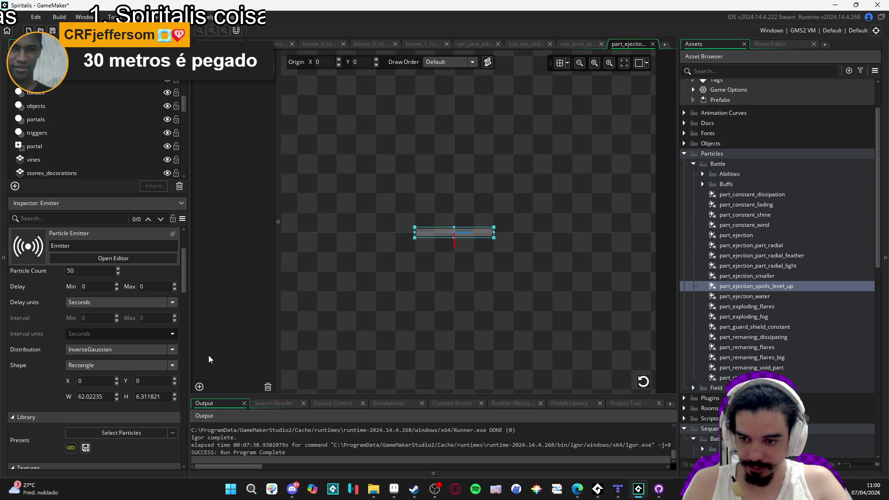
Compare the bar sprite's dimensions in Aseprite against the emitter rectangle, checking twice
{"action": "left_click", "coordinate": [394, 490]}
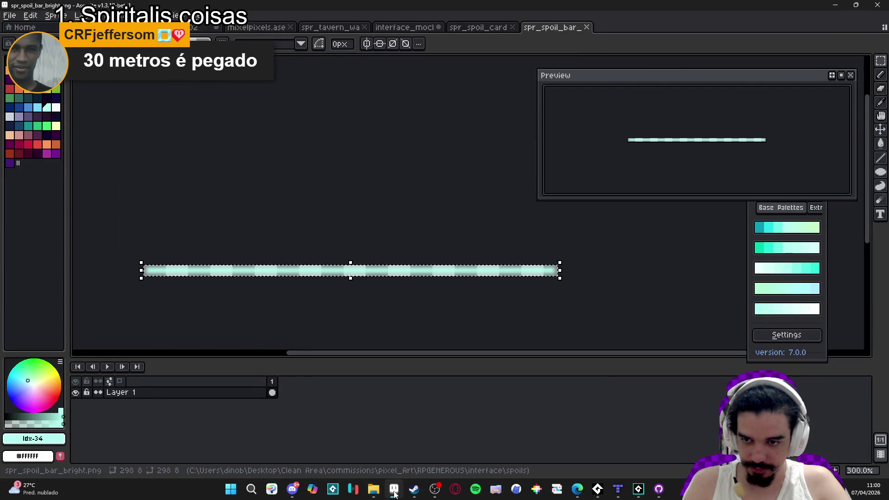
{"action": "left_click", "coordinate": [394, 491]}
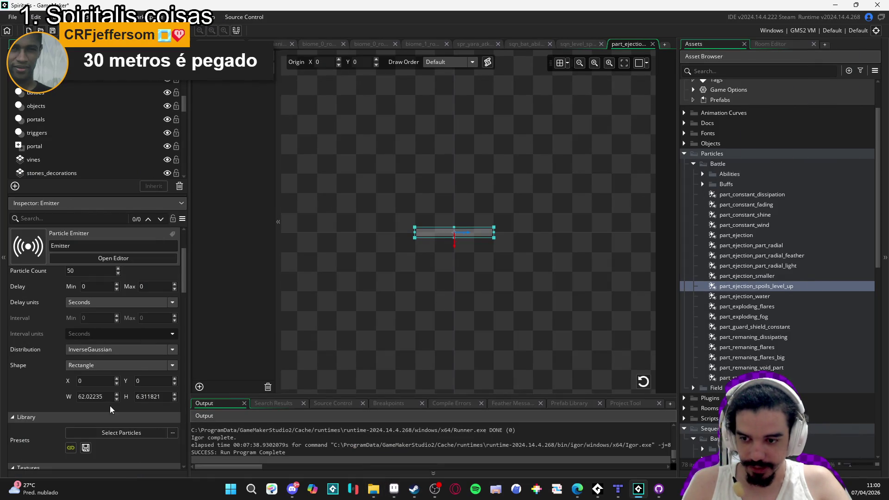
{"action": "left_click", "coordinate": [392, 491]}
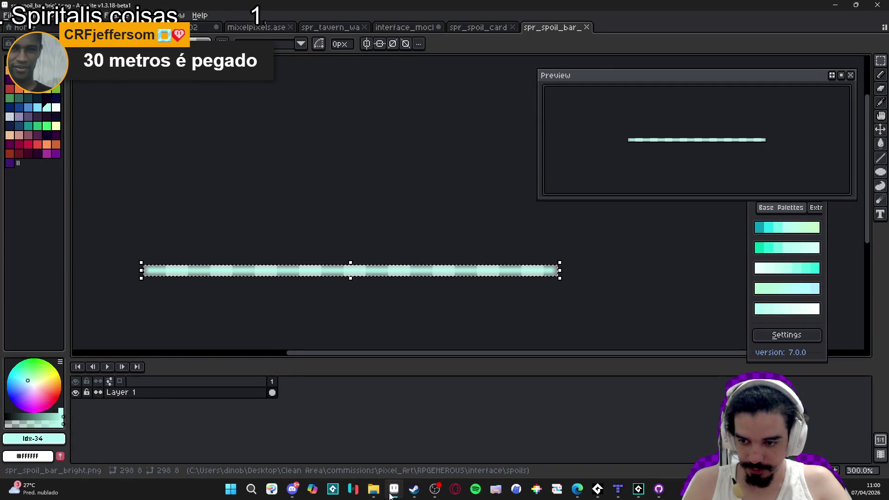
{"action": "left_click", "coordinate": [391, 493]}
Set the emitter rectangle to W 298 and H 8, matching the bar sprite
{"action": "left_click", "coordinate": [105, 395]}
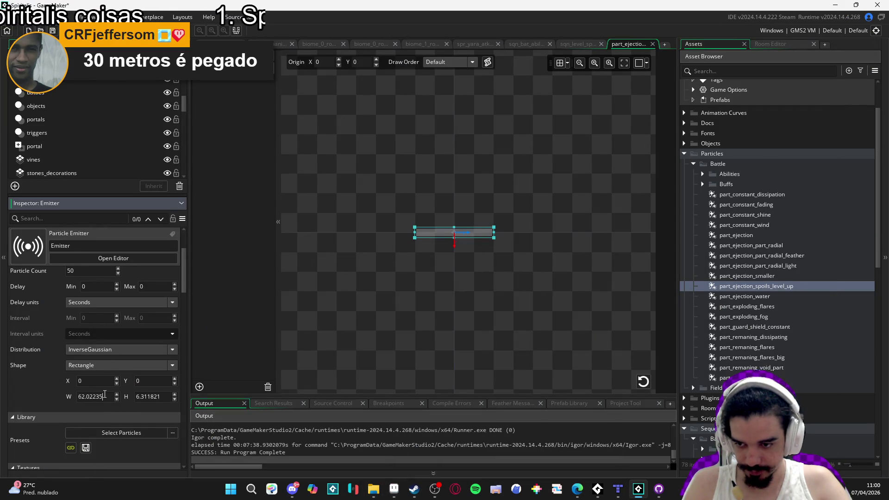
{"action": "type", "text": "8"}
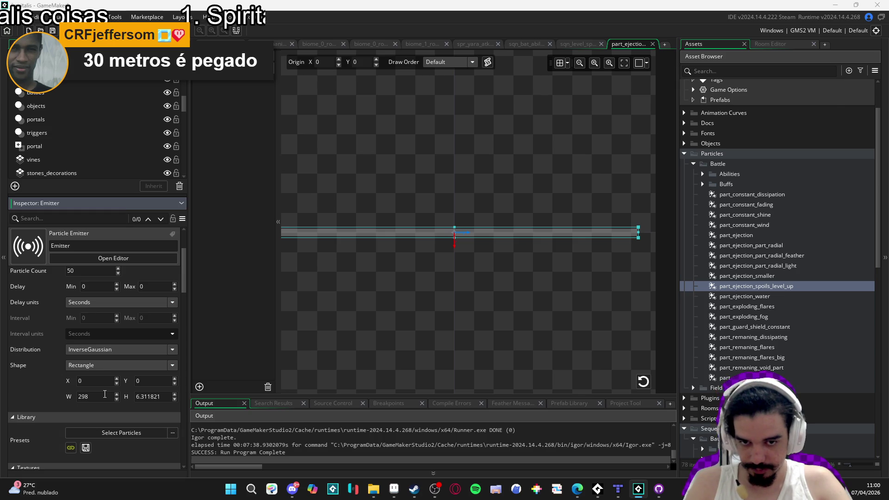
{"action": "key", "text": "alt+Tab"}
{"action": "key", "text": "alt+Tab"}
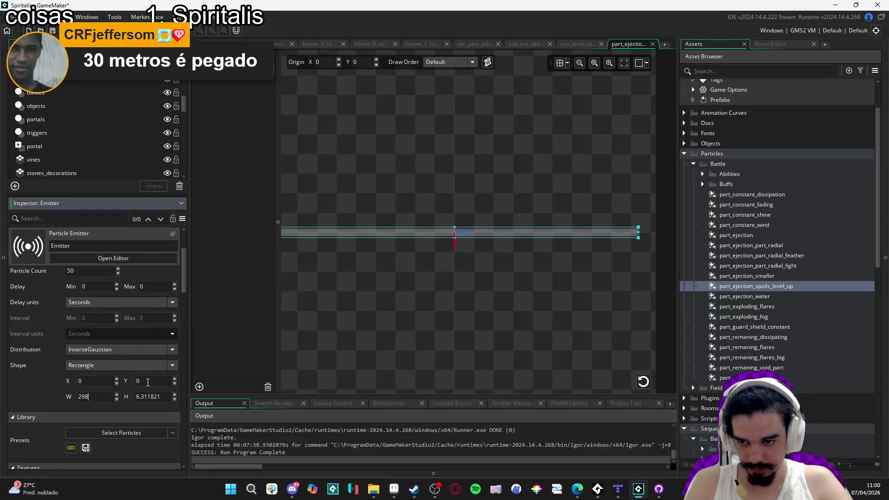
{"action": "left_click", "coordinate": [155, 396]}
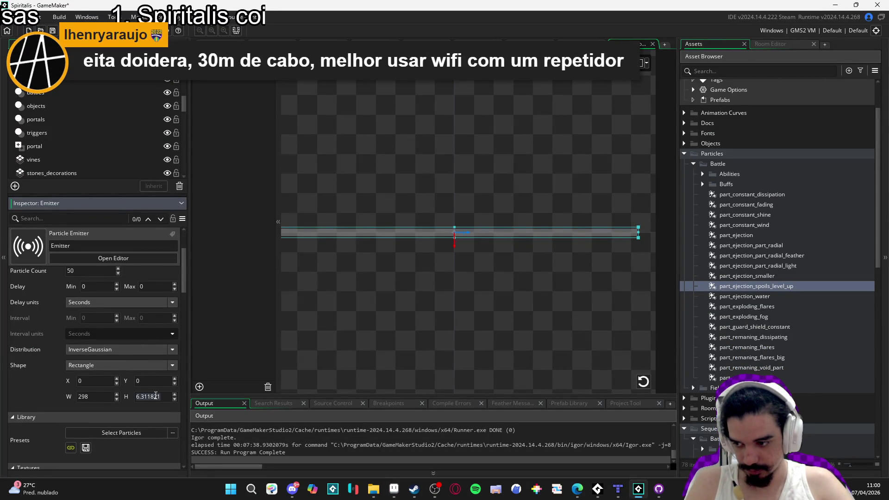
{"action": "key", "text": "ctrl+a"}
{"action": "type", "text": "8"}
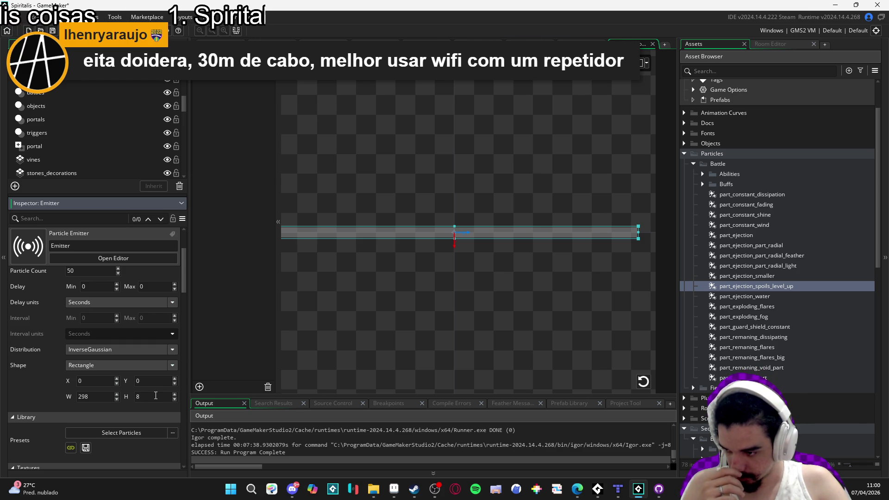
Replay the particle burst twice to preview the bar-shaped emission
{"action": "scroll", "coordinate": [363, 310], "scroll_direction": "down", "scroll_amount": 2}
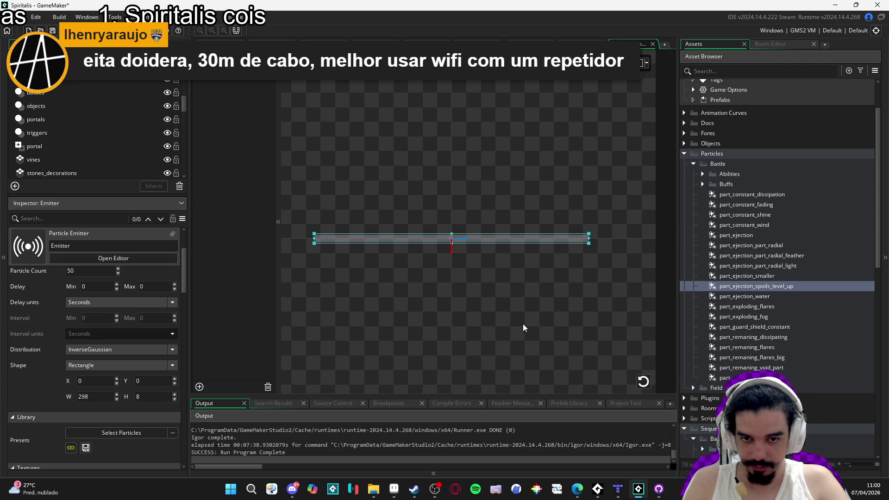
{"action": "left_click", "coordinate": [645, 386]}
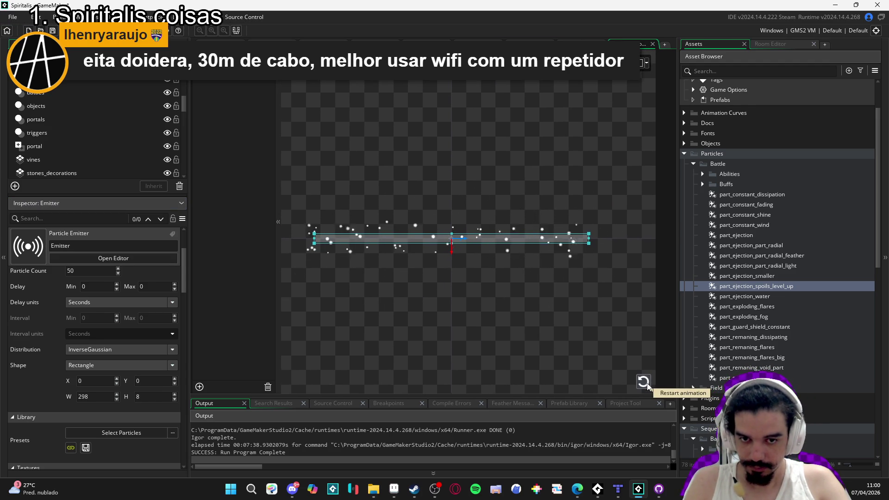
{"action": "left_click", "coordinate": [643, 381]}
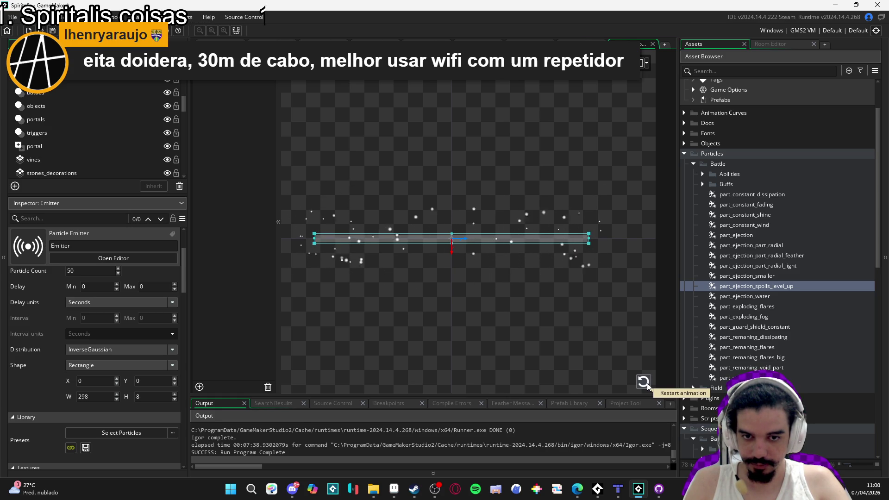
{"action": "scroll", "coordinate": [23, 374], "scroll_direction": "down", "scroll_amount": 3}
{"action": "scroll", "coordinate": [23, 373], "scroll_direction": "down", "scroll_amount": 2}
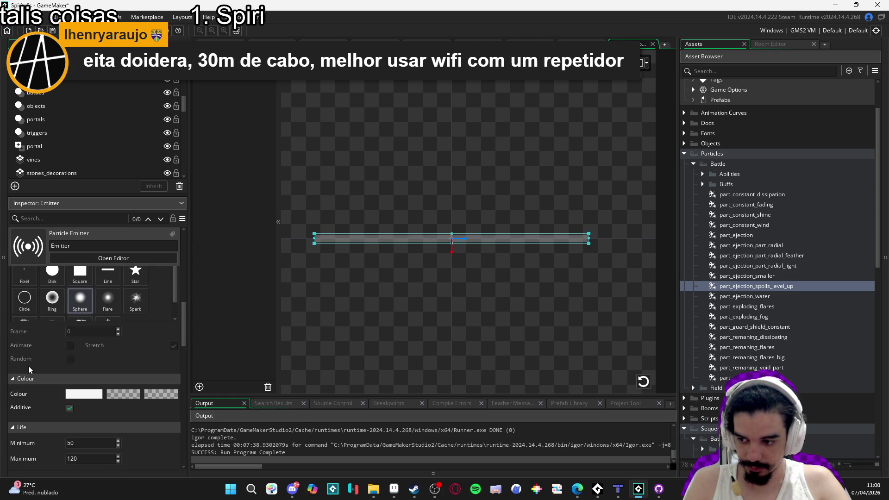
In the spoils sequence at frame 0, drop part_ejection_spoils_level_up over the XP bar and select its track
{"action": "left_click", "coordinate": [581, 44]}
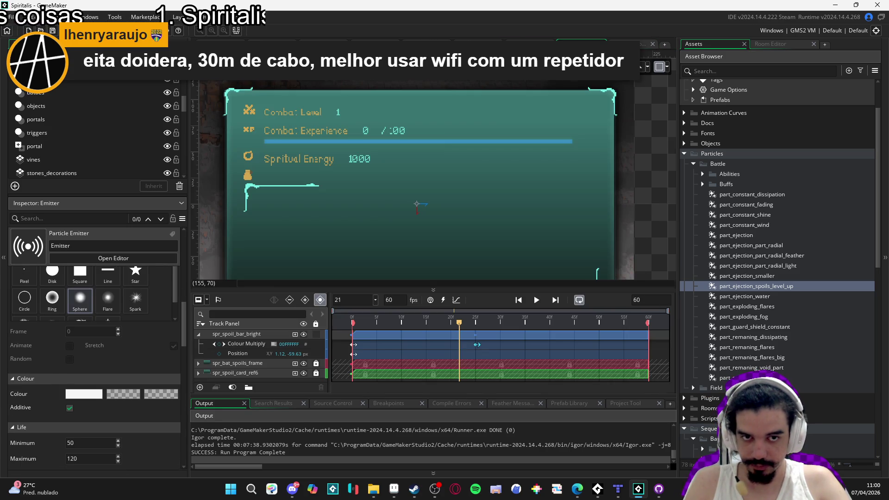
{"action": "left_click_drag", "start_coordinate": [461, 326], "coordinate": [304, 319]}
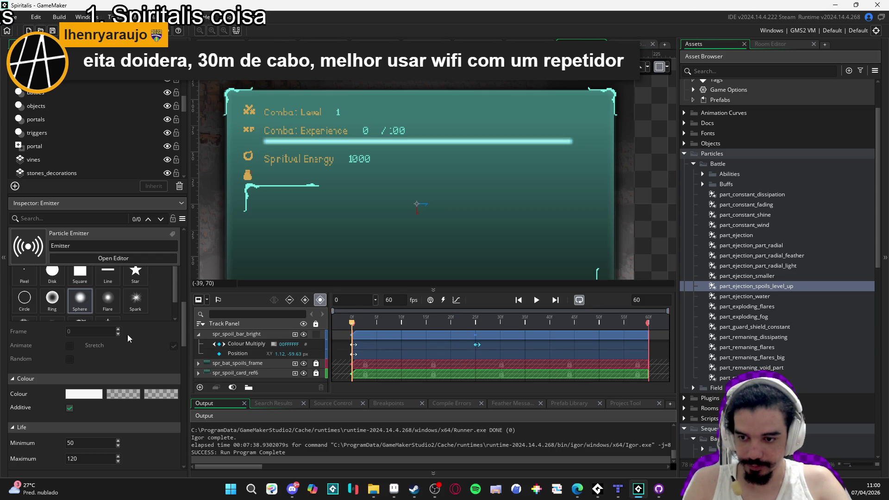
{"action": "scroll", "coordinate": [134, 345], "scroll_direction": "up", "scroll_amount": 1}
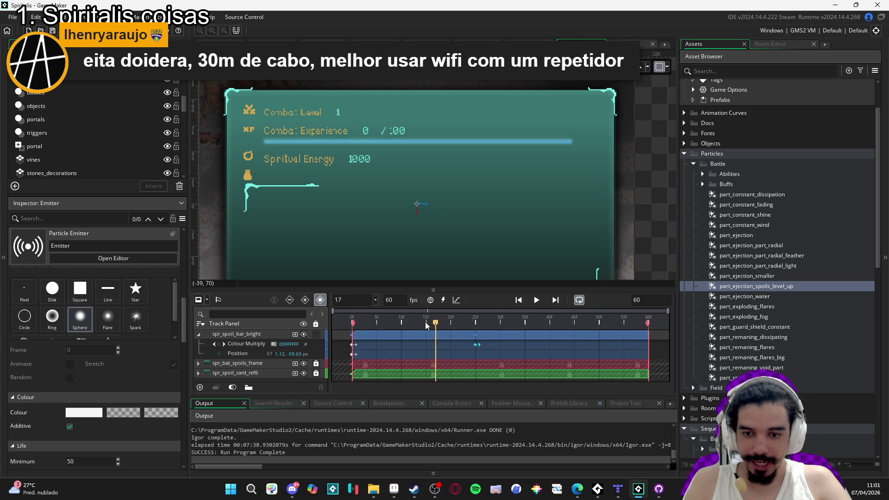
{"action": "mouse_move", "coordinate": [760, 286]}
{"action": "left_mouse_down"}
{"action": "mouse_move", "coordinate": [389, 147]}
{"action": "mouse_move", "coordinate": [477, 195]}
{"action": "mouse_move", "coordinate": [509, 187]}
{"action": "mouse_move", "coordinate": [453, 185]}
{"action": "mouse_move", "coordinate": [506, 182]}
{"action": "mouse_move", "coordinate": [464, 196]}
{"action": "left_mouse_up"}
{"action": "scroll", "coordinate": [387, 159], "scroll_direction": "up", "scroll_amount": 2}
{"action": "left_click", "coordinate": [390, 139]}
Play the sequence to preview the burst, then pause and rewind to the first frame
{"action": "scroll", "coordinate": [465, 197], "scroll_direction": "down", "scroll_amount": 2}
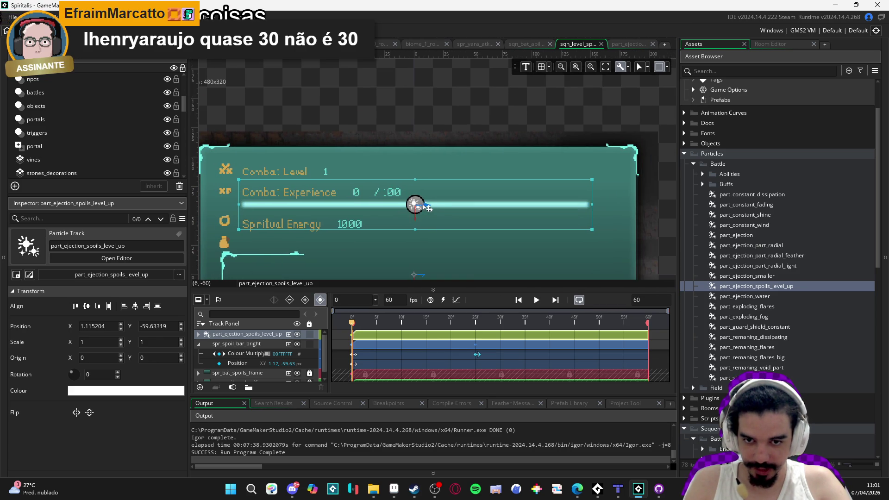
{"action": "left_click", "coordinate": [536, 300]}
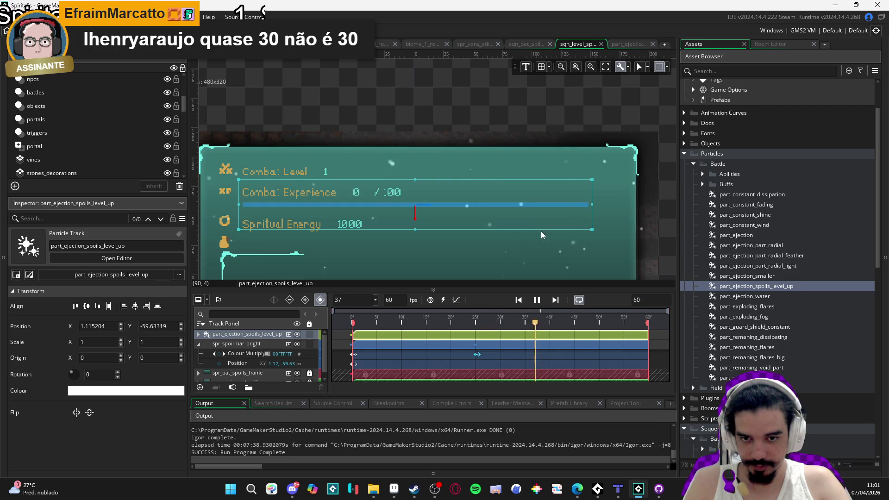
{"action": "scroll", "coordinate": [518, 222], "scroll_direction": "down", "scroll_amount": 2}
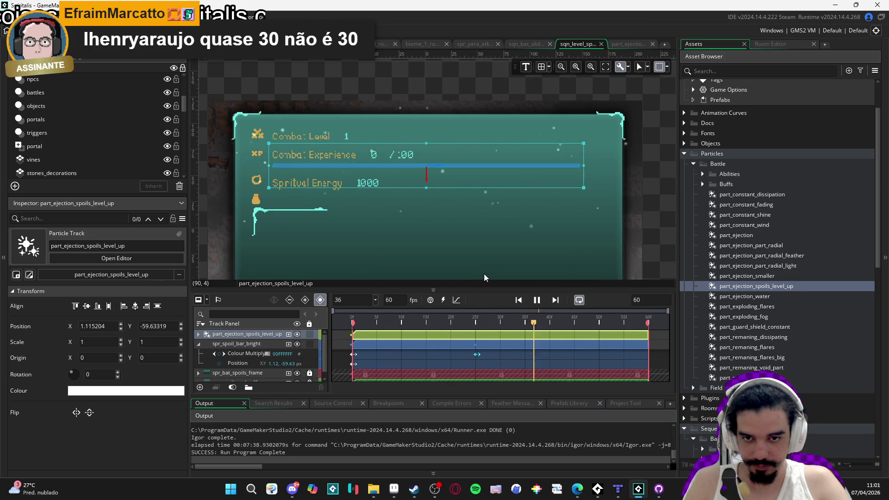
{"action": "left_click", "coordinate": [537, 300]}
{"action": "left_click", "coordinate": [345, 327]}
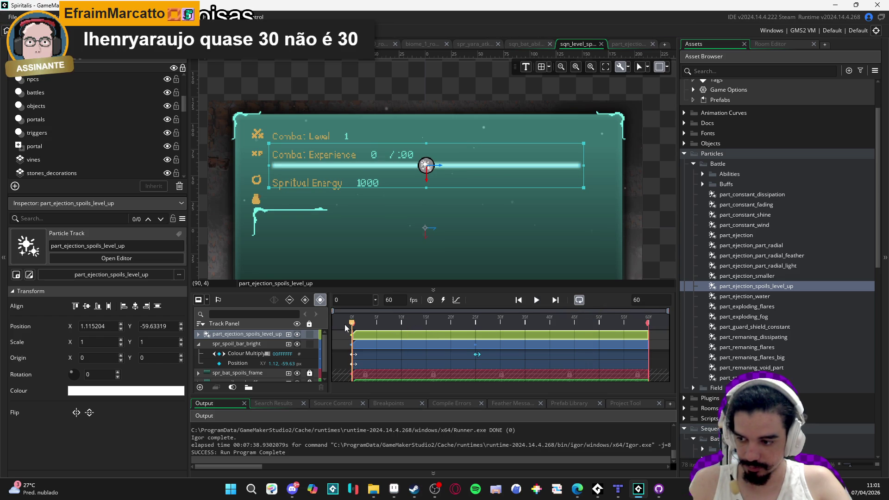
Add a Colour Multiply parameter to the particle track
{"action": "left_click", "coordinate": [199, 334]}
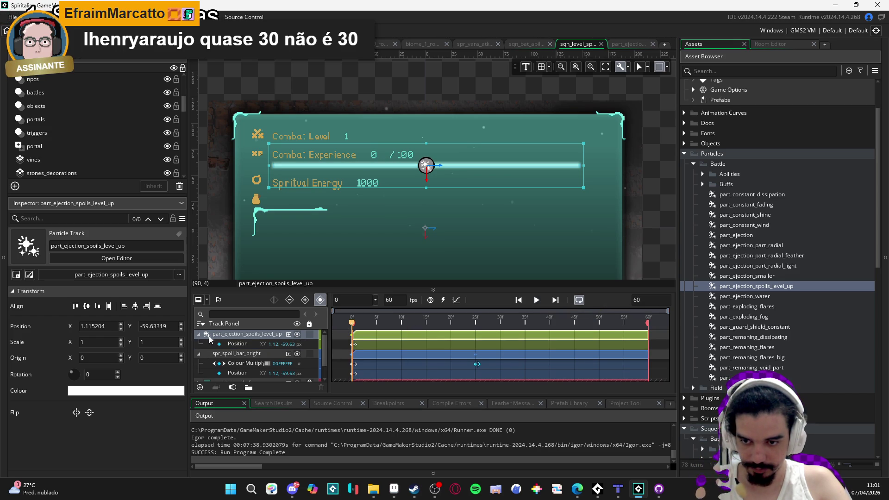
{"action": "left_click", "coordinate": [288, 334]}
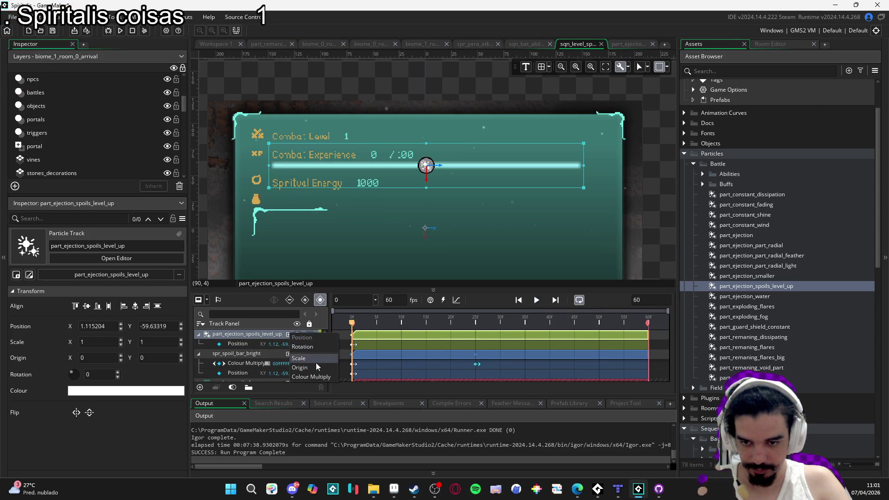
{"action": "left_click", "coordinate": [303, 362]}
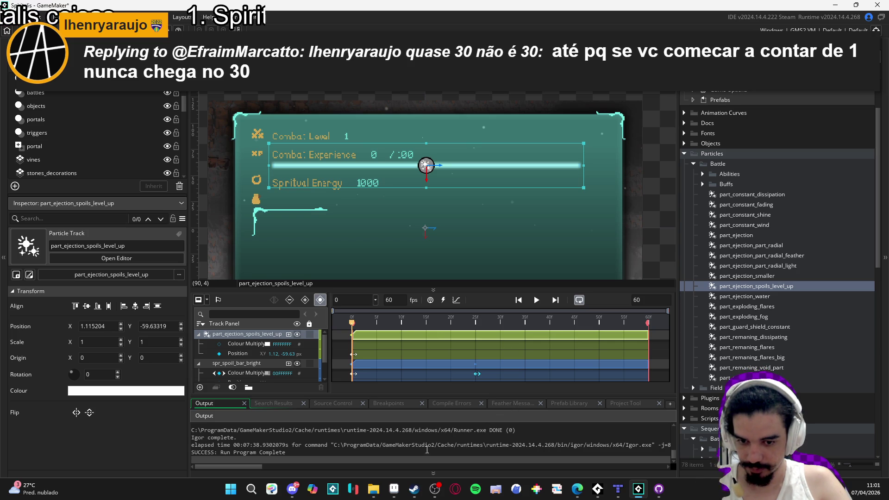
{"action": "mouse_move", "coordinate": [397, 488]}
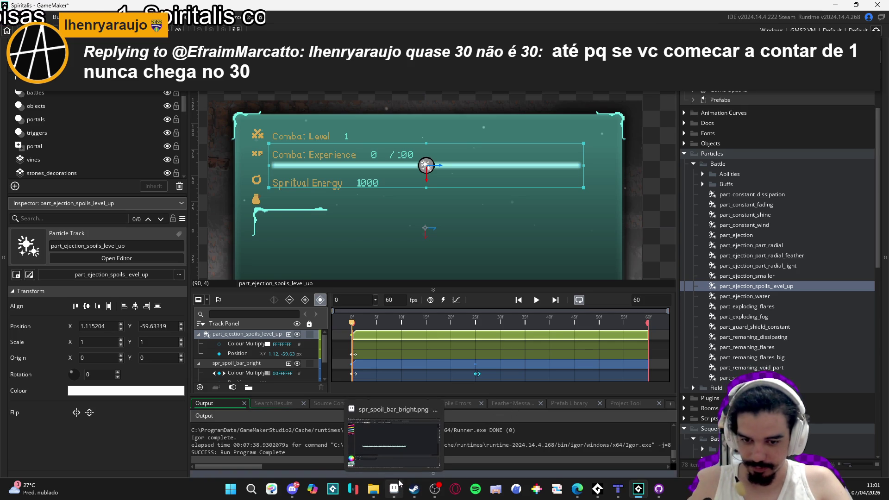
Copy the pale cyan hex code b0fff1 from the bright bar sprite's palette in Aseprite, then return to GameMaker
{"action": "left_click", "coordinate": [393, 438]}
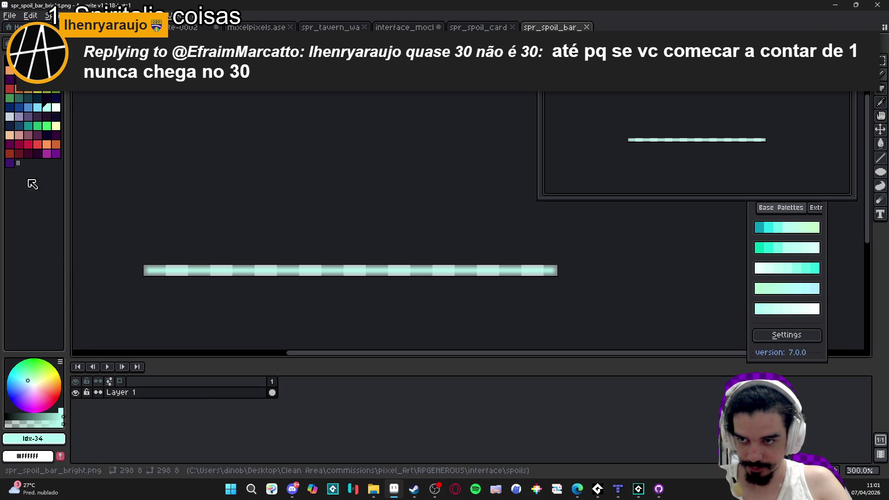
{"action": "left_click", "coordinate": [56, 107]}
{"action": "left_click", "coordinate": [46, 108]}
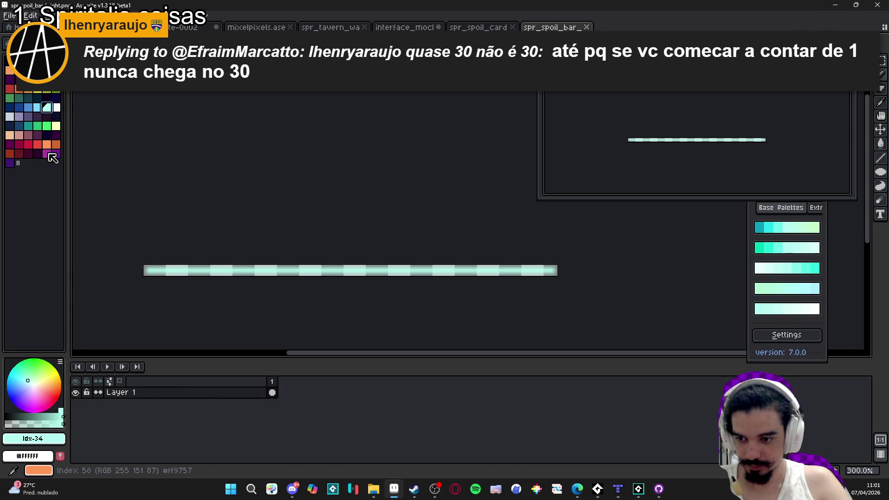
{"action": "left_click", "coordinate": [44, 443]}
{"action": "double_click", "coordinate": [157, 361]}
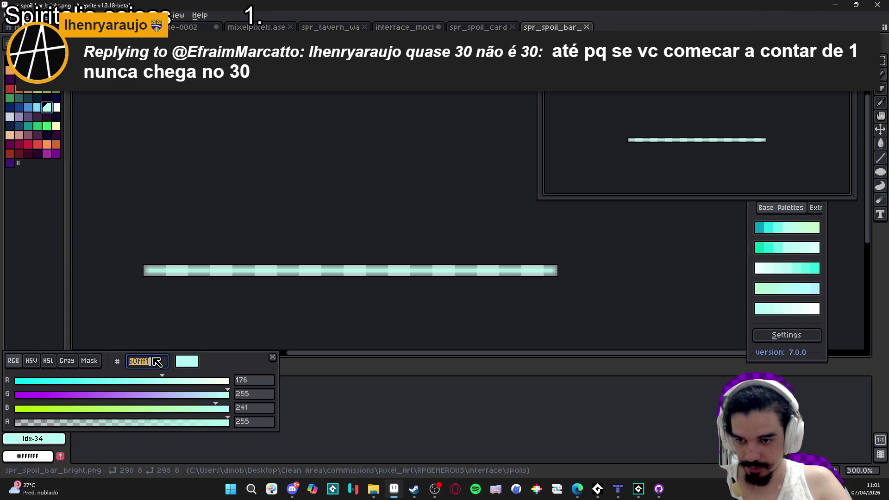
{"action": "key", "text": "Escape"}
{"action": "key", "text": "alt+Tab"}
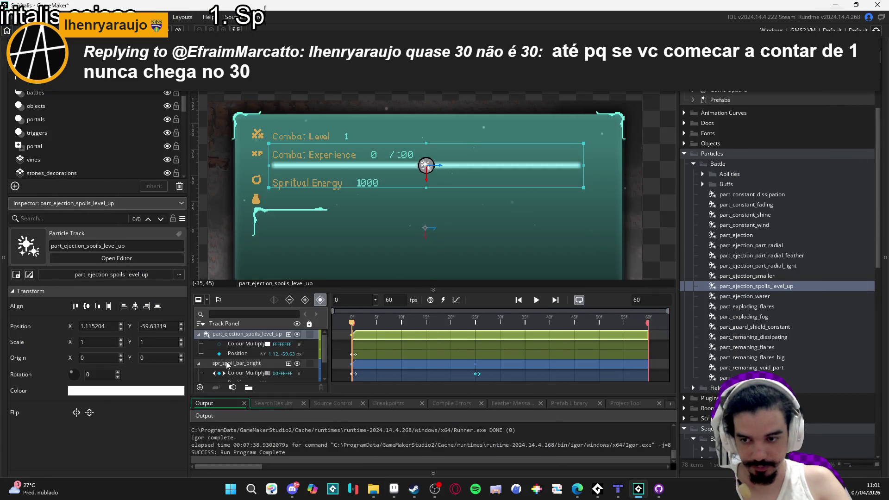
Set the part_ejection_spoils_level_up track's Colour Multiply to the pasted cyan B0FFF1
{"action": "left_click", "coordinate": [267, 344]}
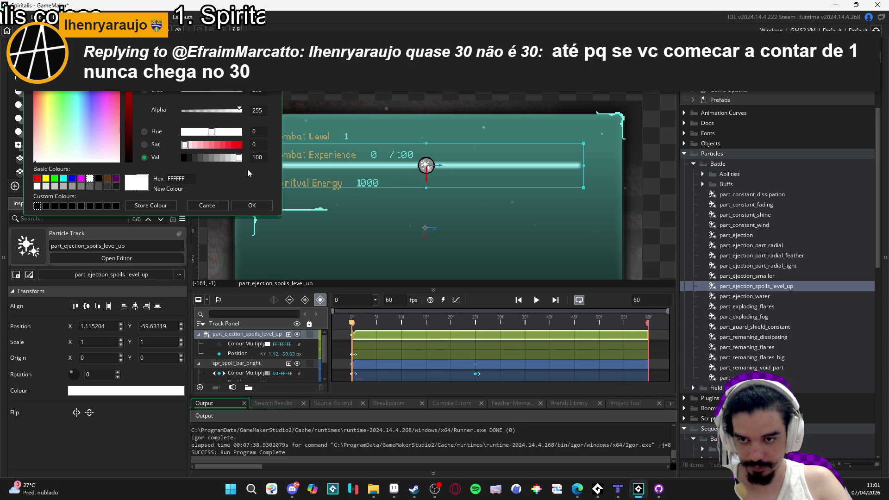
{"action": "key", "text": "Return"}
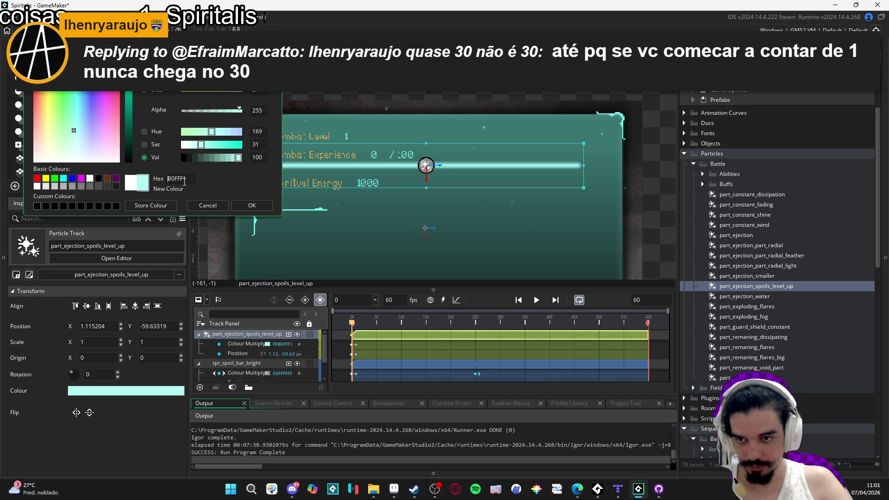
{"action": "left_click", "coordinate": [252, 205]}
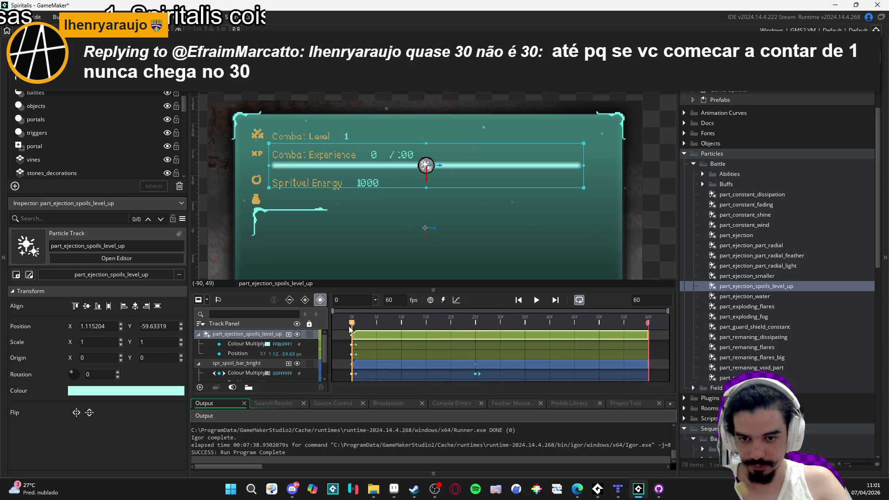
Play, pause and replay the level-up sequence preview to inspect the cyan particle burst
{"action": "left_click", "coordinate": [537, 300]}
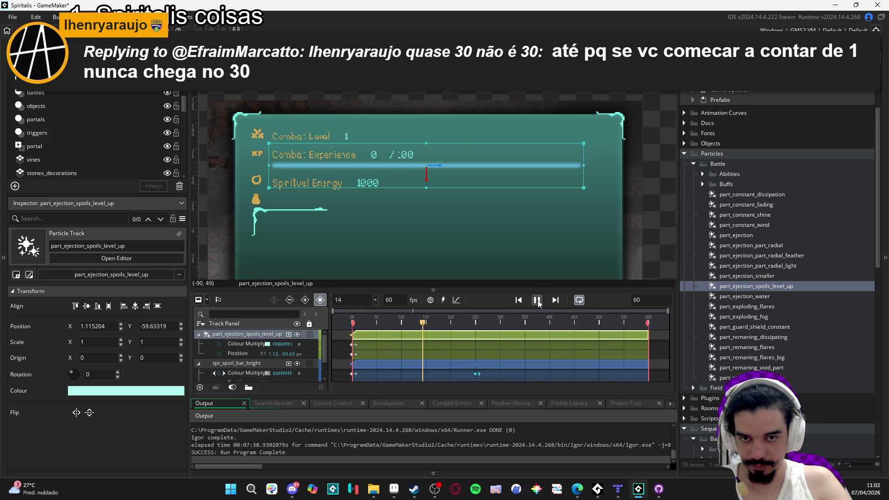
{"action": "left_click", "coordinate": [537, 300]}
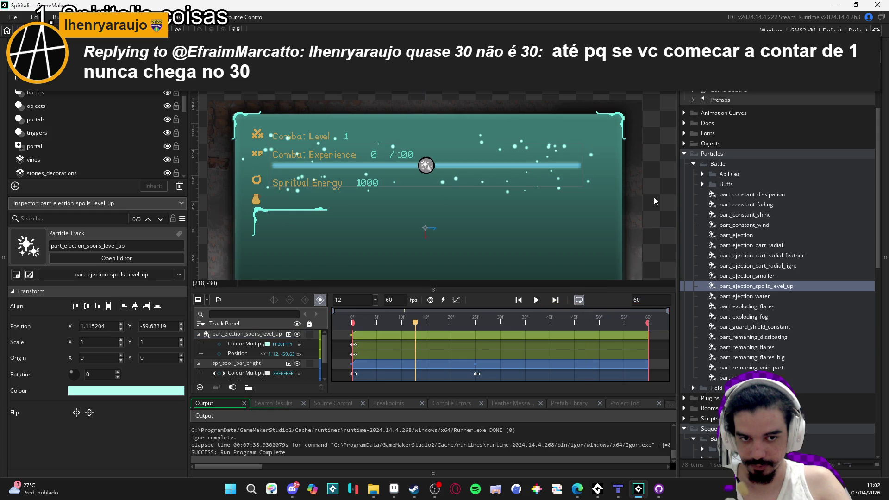
{"action": "left_click", "coordinate": [537, 300]}
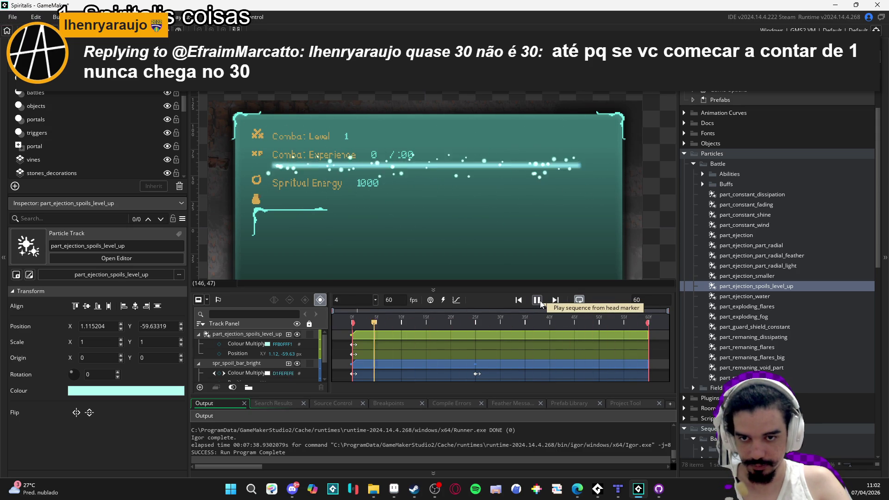
{"action": "left_click", "coordinate": [540, 304]}
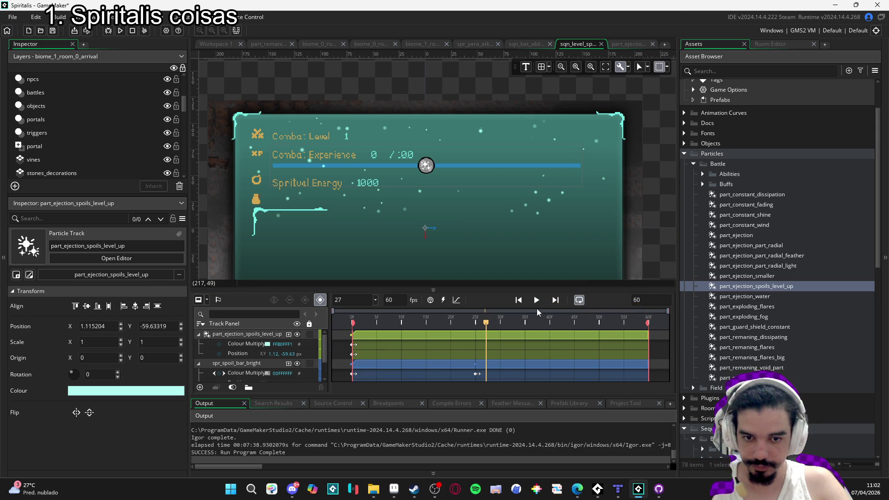
{"action": "left_click", "coordinate": [537, 303]}
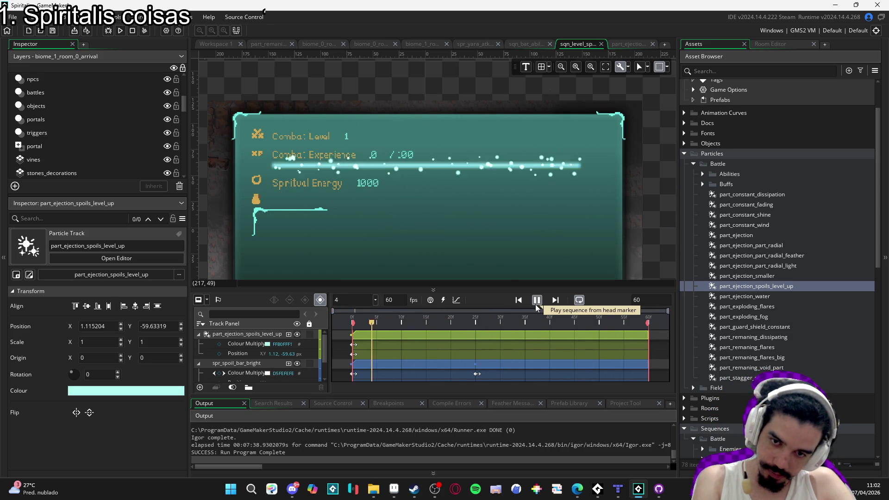
{"action": "left_click", "coordinate": [536, 299]}
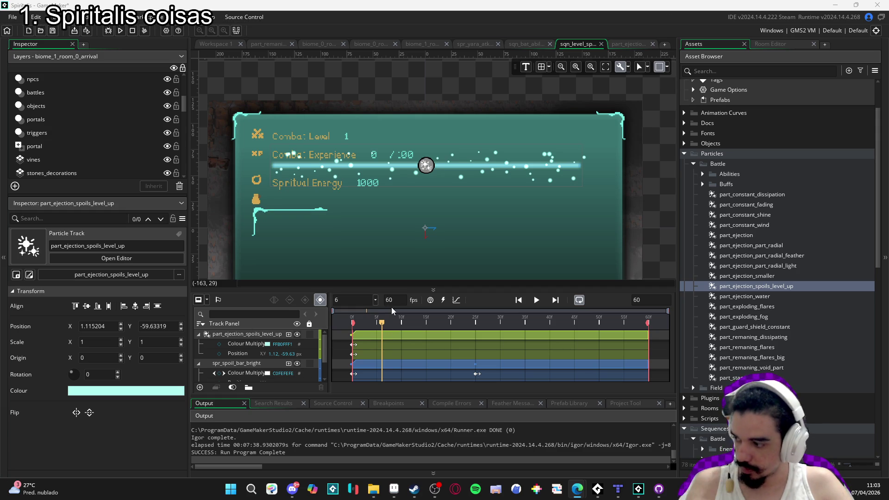
{"action": "scroll", "coordinate": [413, 266], "scroll_direction": "down", "scroll_amount": 3}
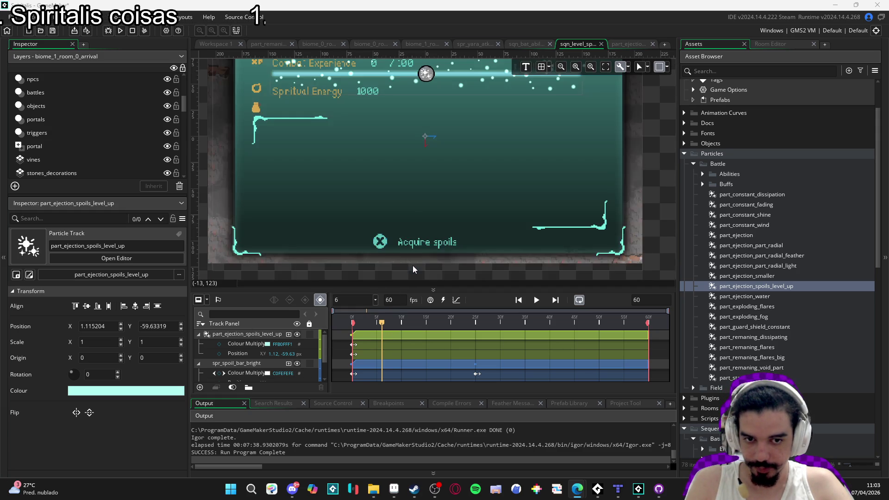
{"action": "scroll", "coordinate": [507, 247], "scroll_direction": "up", "scroll_amount": 2}
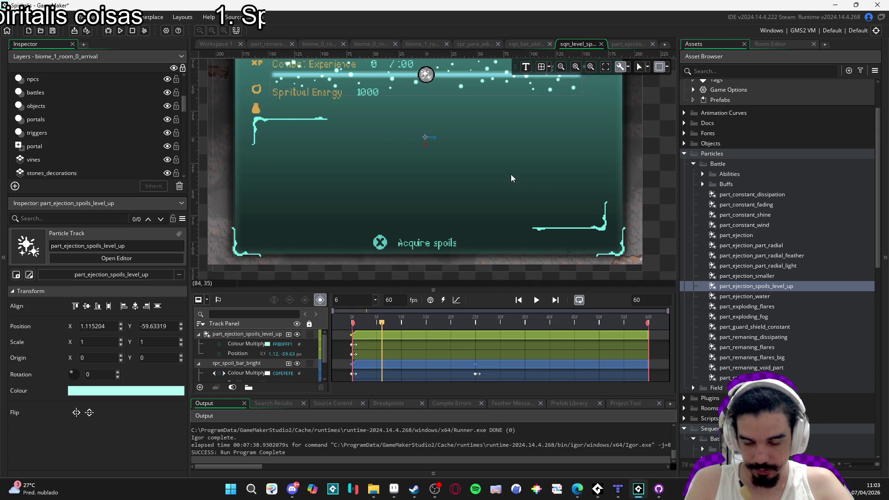
{"action": "scroll", "coordinate": [510, 174], "scroll_direction": "down", "scroll_amount": 1}
{"action": "scroll", "coordinate": [493, 175], "scroll_direction": "down", "scroll_amount": 1}
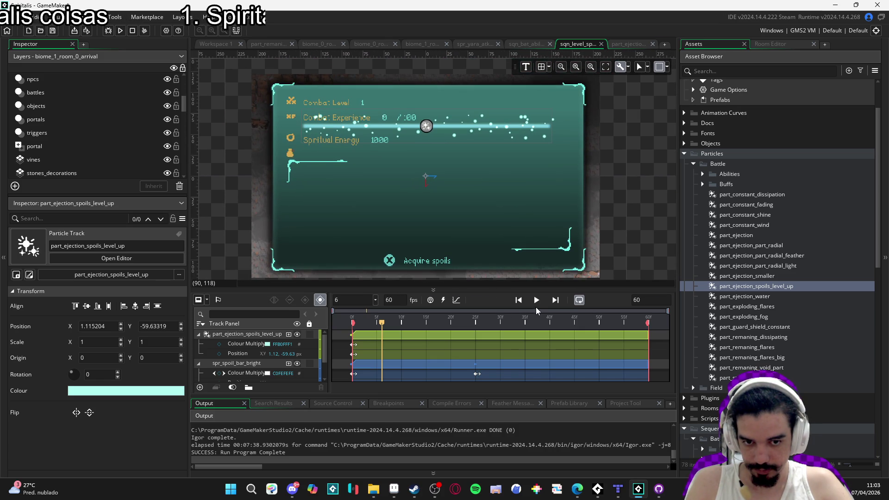
{"action": "left_click", "coordinate": [536, 302]}
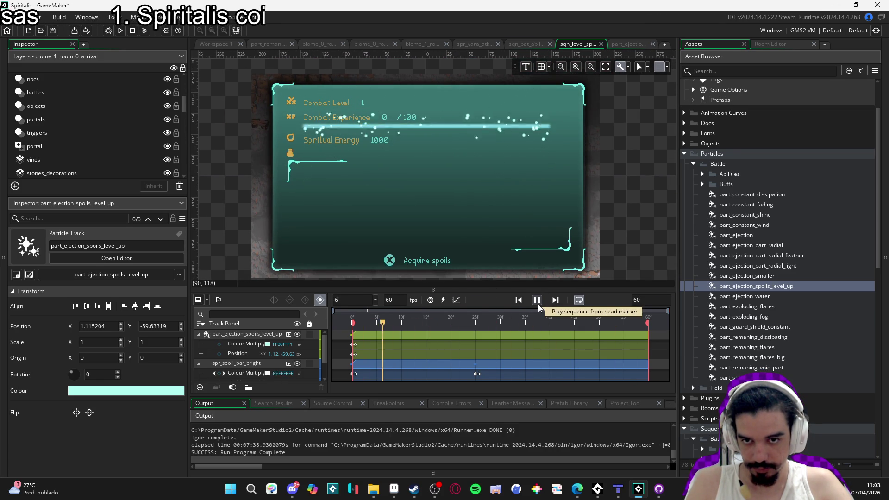
Raise the part_ejection_spoils_level_up emitter's particle count to 80, replay the burst, and return to sqn_level_sp
{"action": "left_click", "coordinate": [100, 258]}
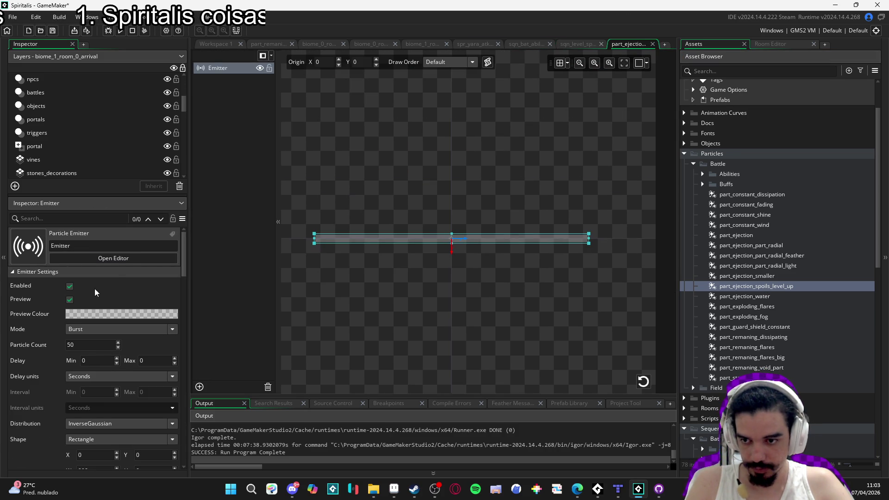
{"action": "left_click", "coordinate": [44, 343]}
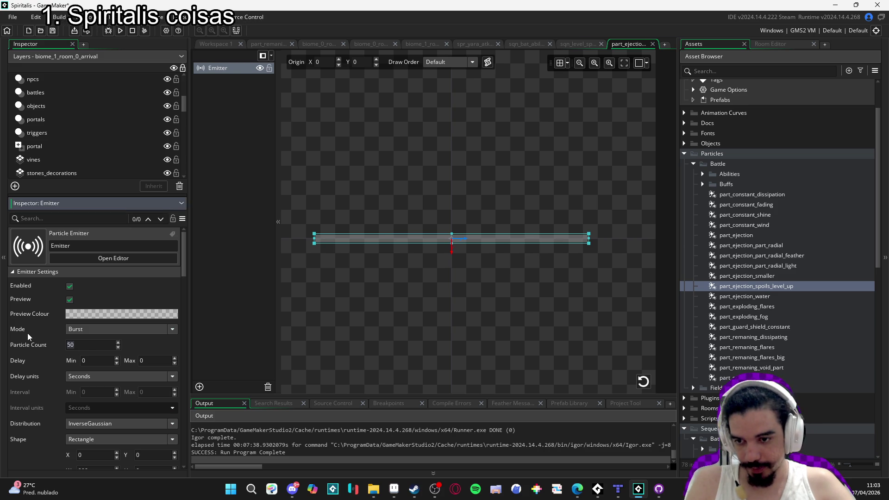
{"action": "type", "text": "80"}
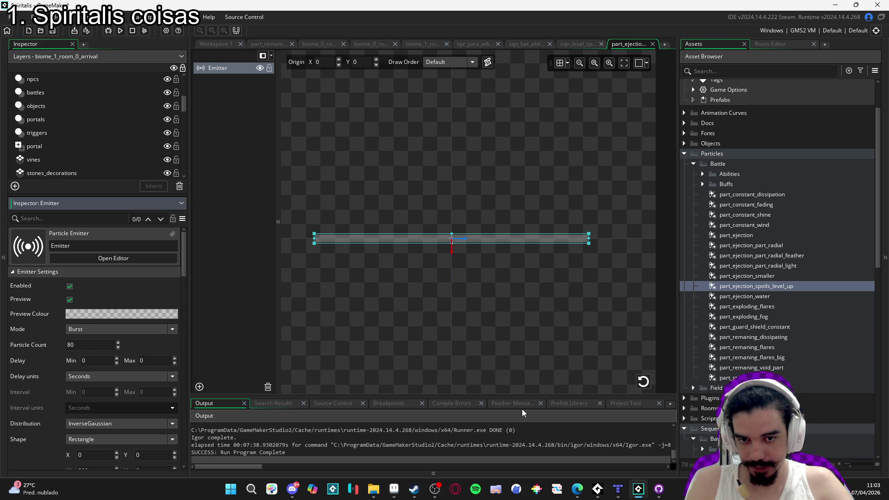
{"action": "left_click", "coordinate": [644, 384]}
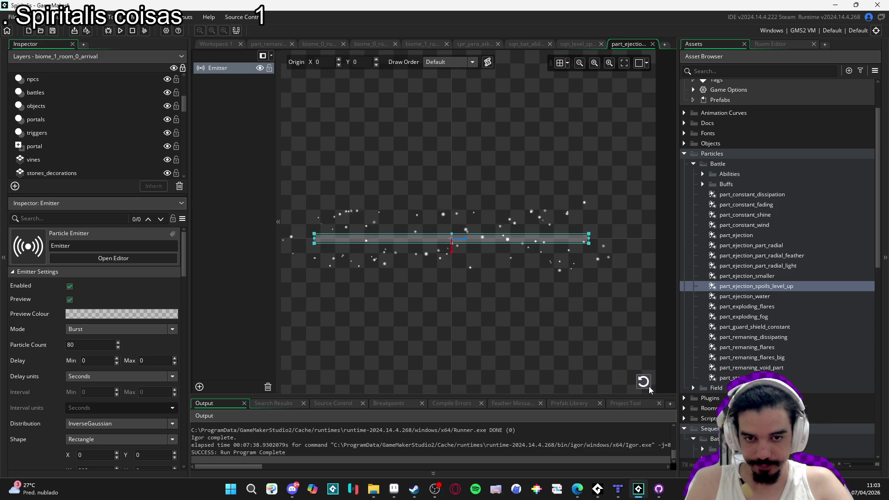
{"action": "left_click", "coordinate": [585, 44]}
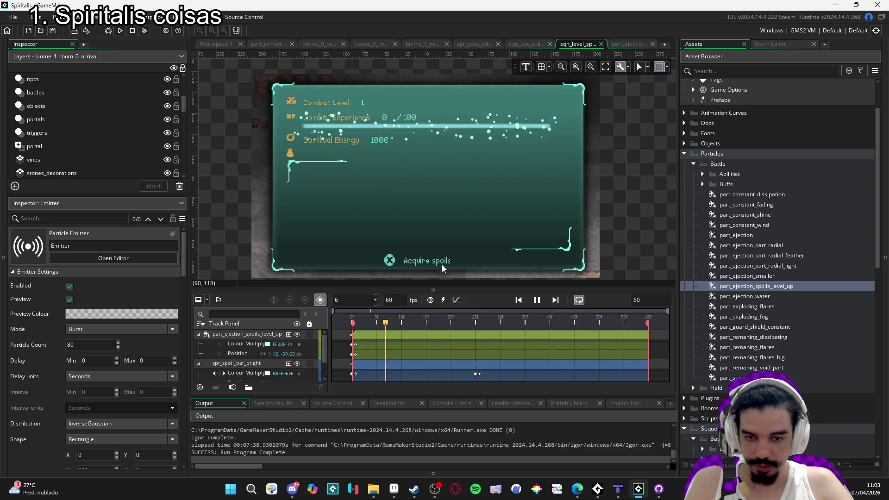
{"action": "left_click", "coordinate": [536, 300]}
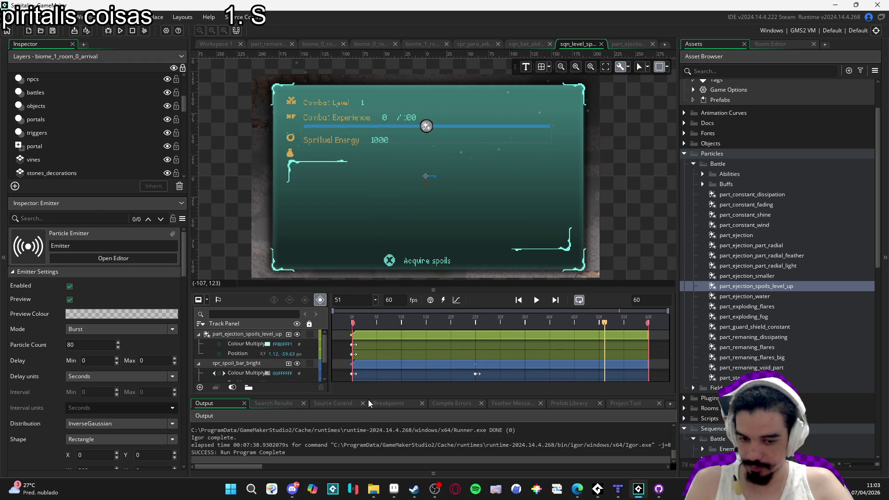
{"action": "left_click", "coordinate": [434, 489]}
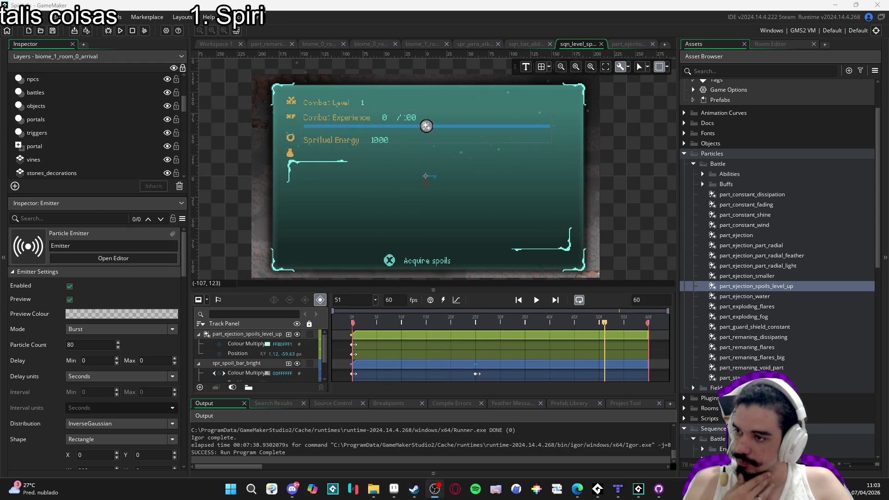
{"action": "key", "text": "alt+Tab"}
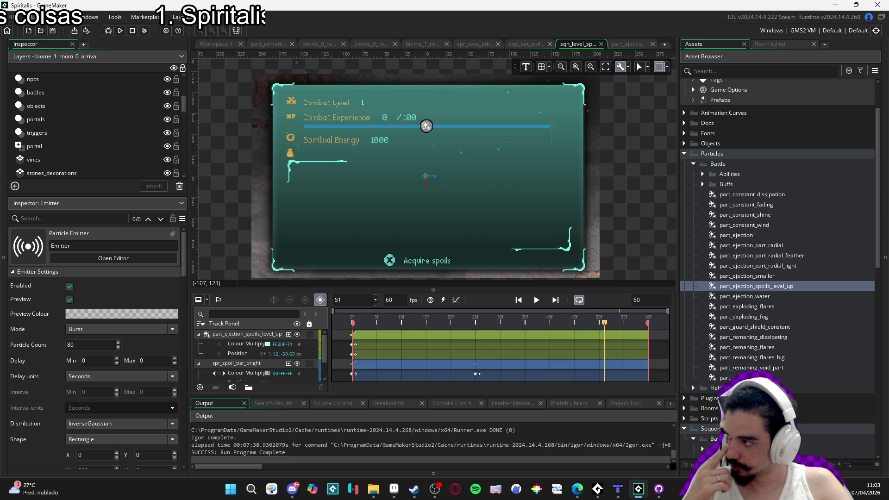
{"action": "key", "text": "alt+Tab"}
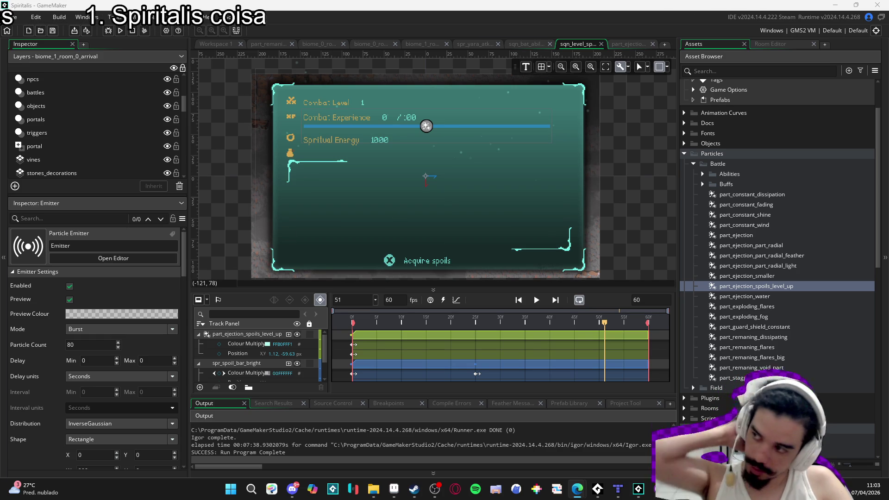
{"action": "mouse_move", "coordinate": [593, 495]}
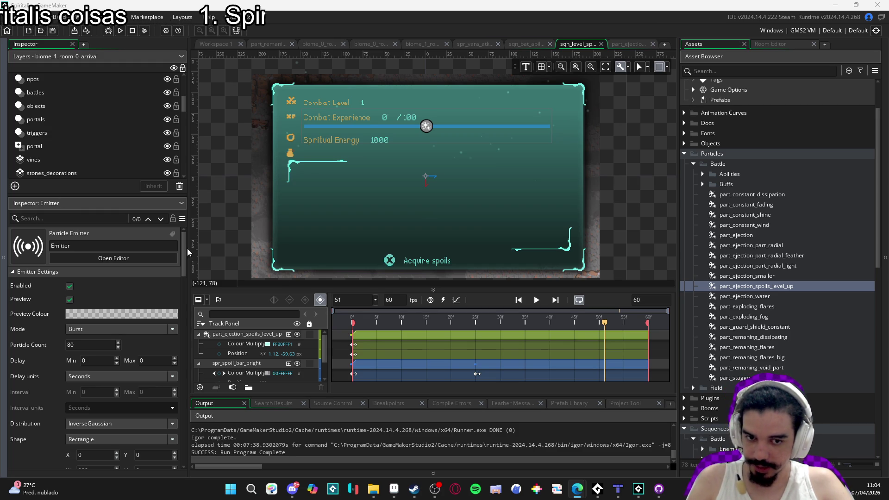
{"action": "left_click", "coordinate": [535, 301]}
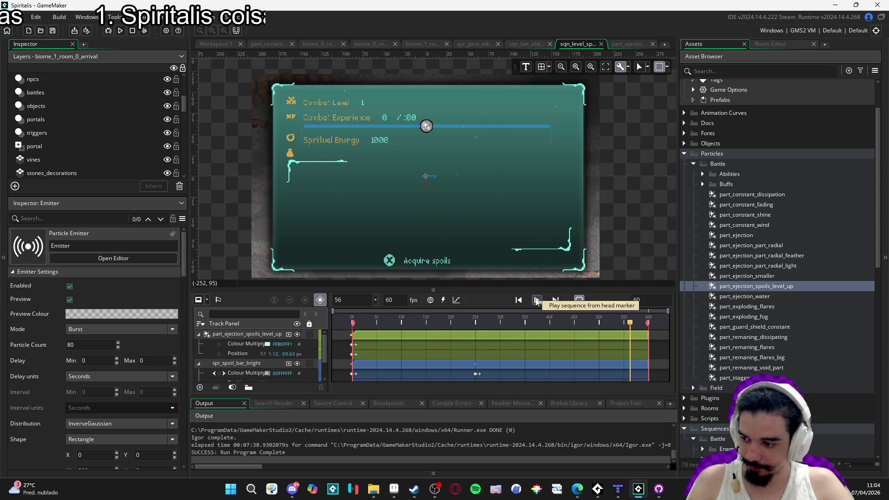
{"action": "left_click", "coordinate": [536, 301]}
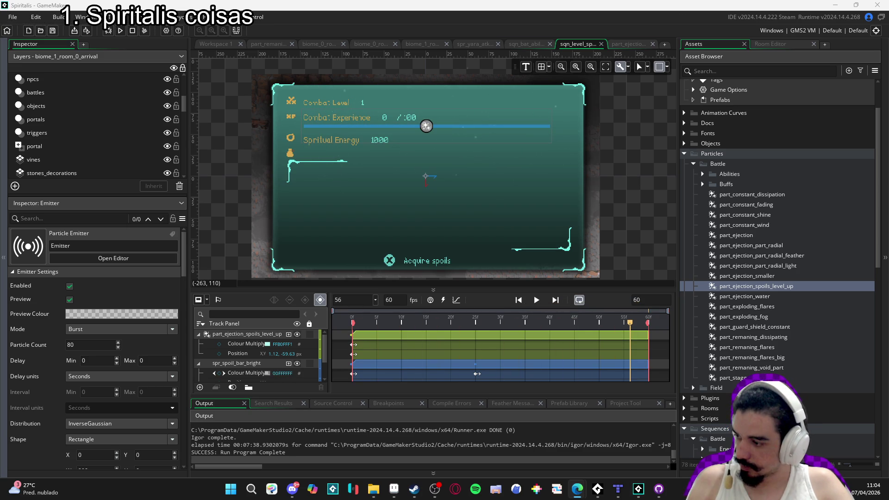
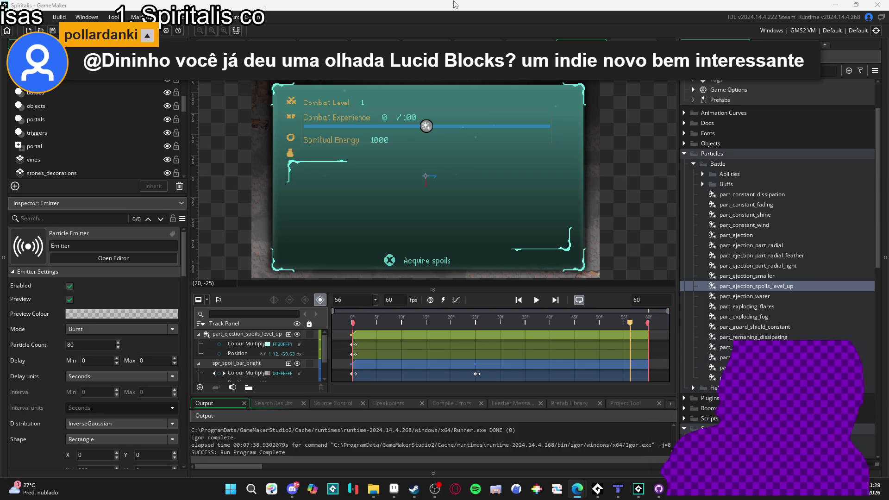
Switch from GameMaker to the Steam window using the taskbar
{"action": "left_click", "coordinate": [413, 496]}
Search the Steam store for 'lucid blocks' and open the Lucid Blocks store page
{"action": "left_click", "coordinate": [46, 22]}
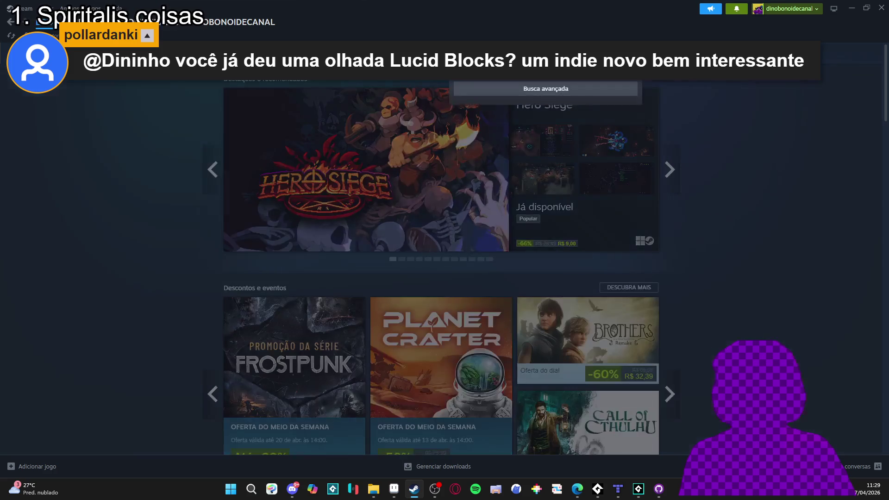
{"action": "type", "text": "lucid blocks"}
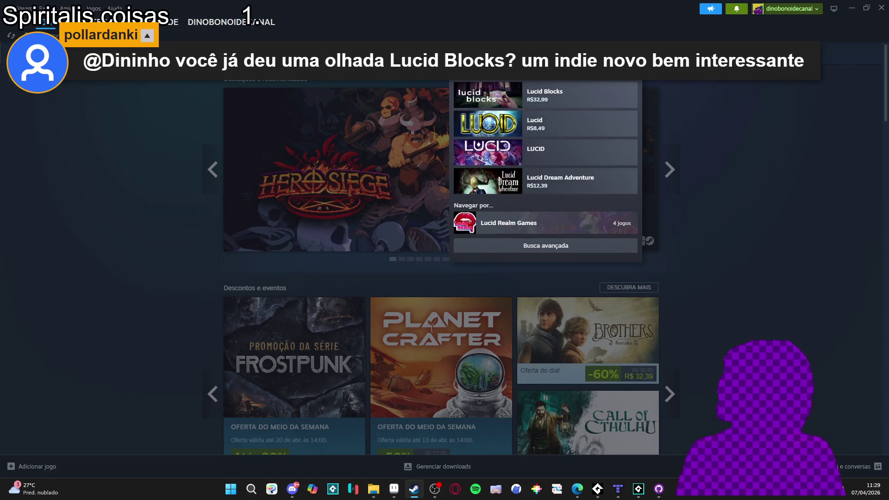
{"action": "left_click", "coordinate": [557, 98]}
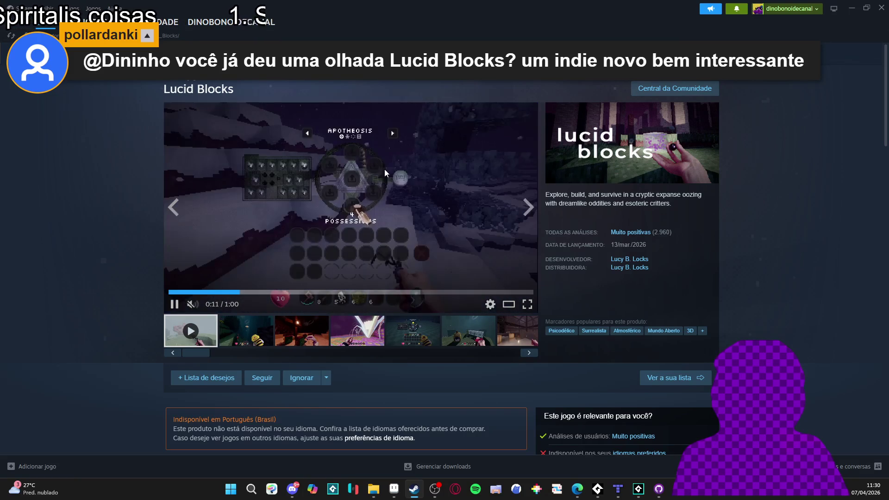
Pause the Lucid Blocks trailer, then resume it until it reaches 0:31 of 1:00
{"action": "left_click", "coordinate": [334, 221]}
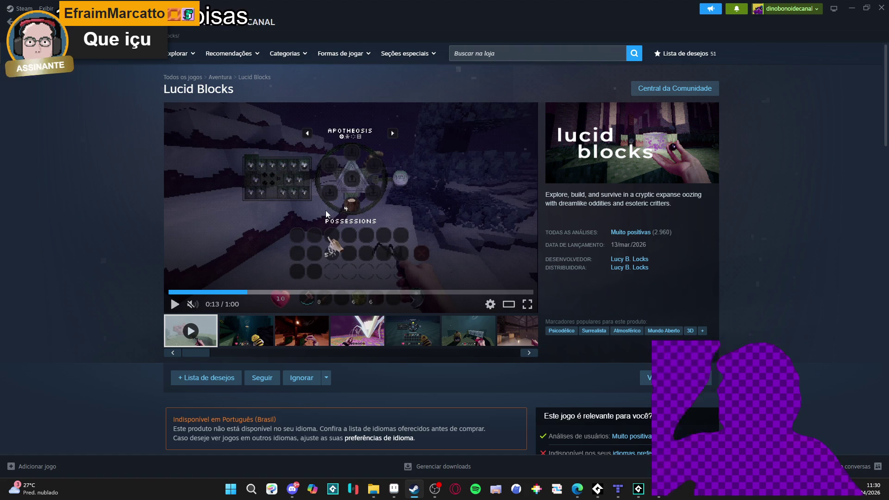
{"action": "mouse_move", "coordinate": [329, 230]}
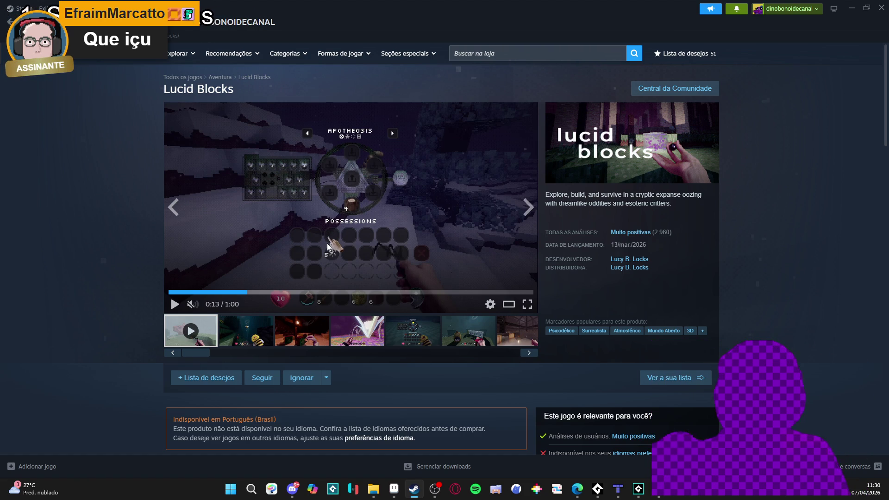
{"action": "left_click", "coordinate": [327, 243]}
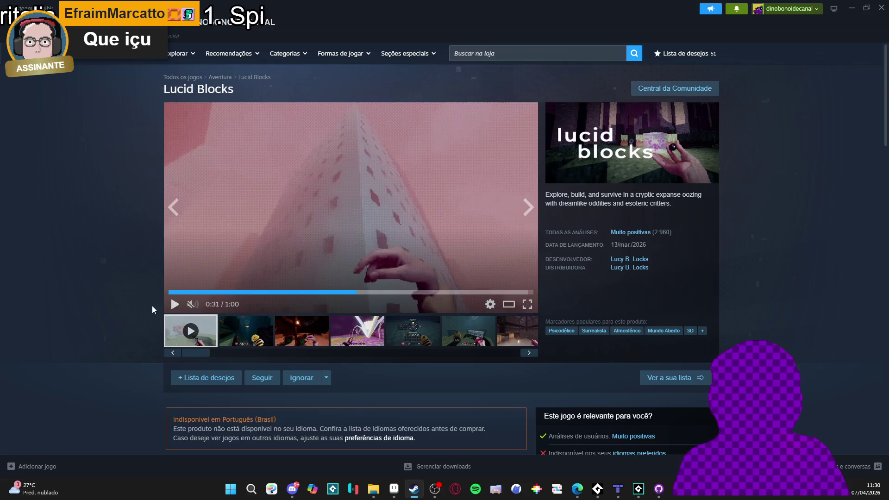
Scroll the Lucid Blocks page and enlarge the fifth, sixth and seventh (interior) screenshots
{"action": "scroll", "coordinate": [133, 306], "scroll_direction": "down", "scroll_amount": 6}
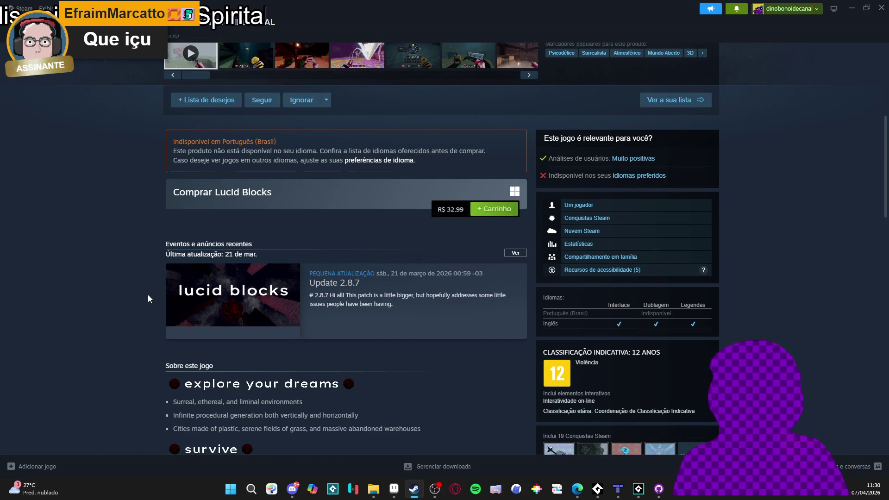
{"action": "scroll", "coordinate": [157, 289], "scroll_direction": "down", "scroll_amount": 9}
{"action": "scroll", "coordinate": [164, 285], "scroll_direction": "up", "scroll_amount": 4}
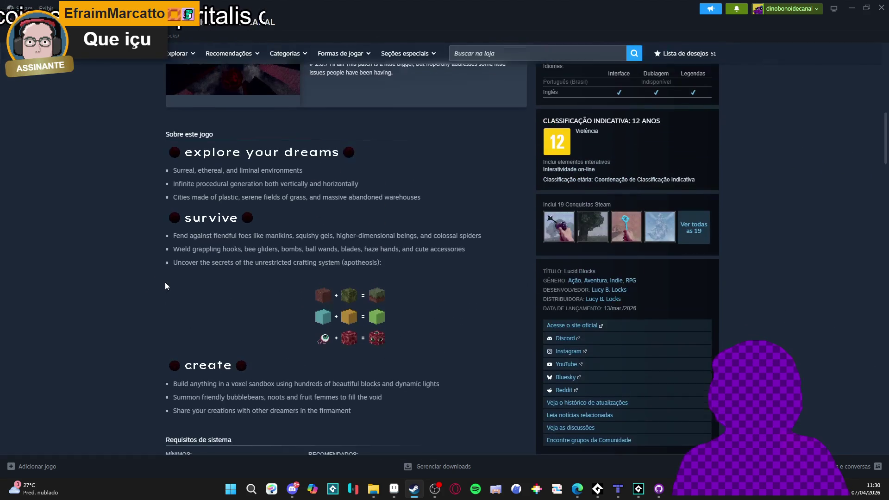
{"action": "scroll", "coordinate": [156, 296], "scroll_direction": "down", "scroll_amount": 10}
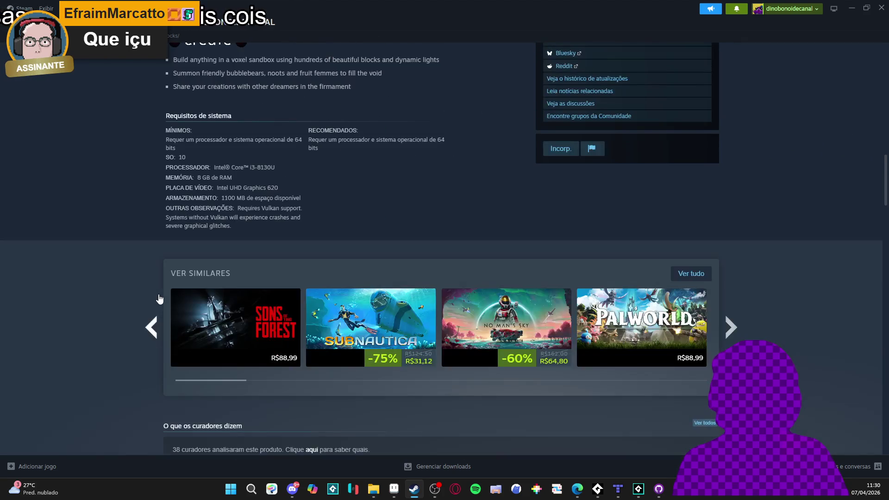
{"action": "scroll", "coordinate": [797, 104], "scroll_direction": "up", "scroll_amount": 10}
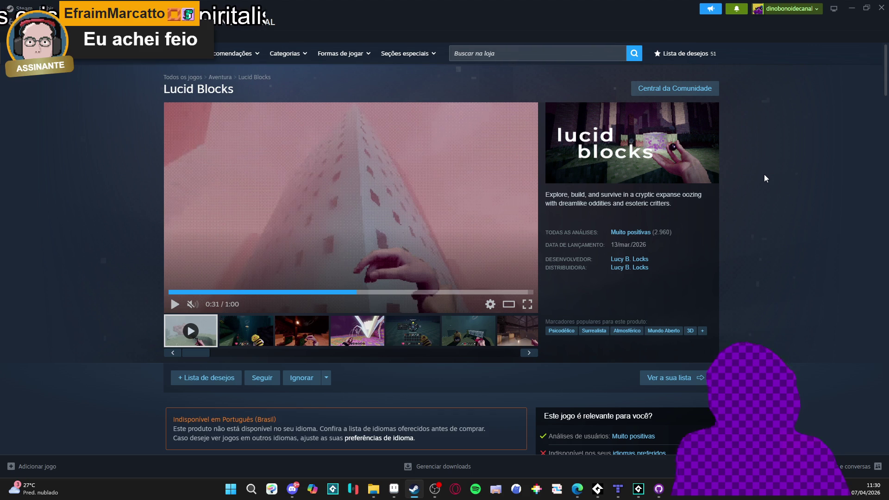
{"action": "left_click", "coordinate": [392, 341]}
{"action": "left_click", "coordinate": [355, 343]}
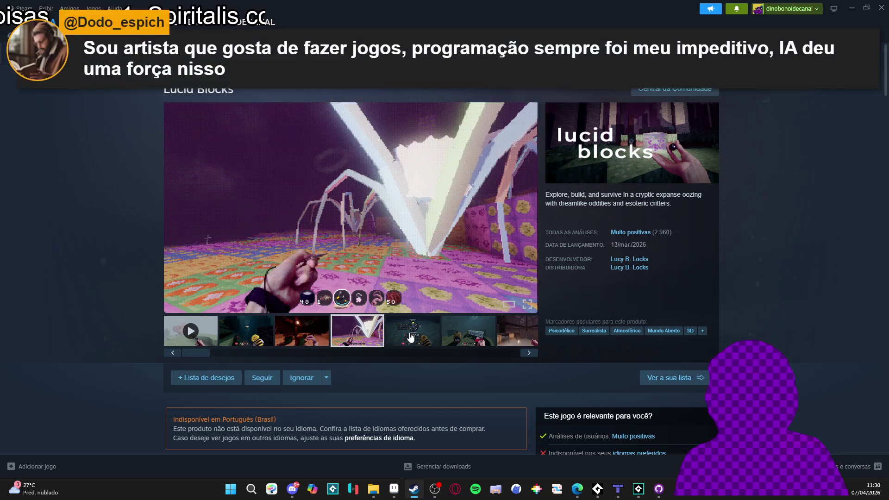
{"action": "left_click", "coordinate": [412, 342]}
{"action": "left_click", "coordinate": [472, 341]}
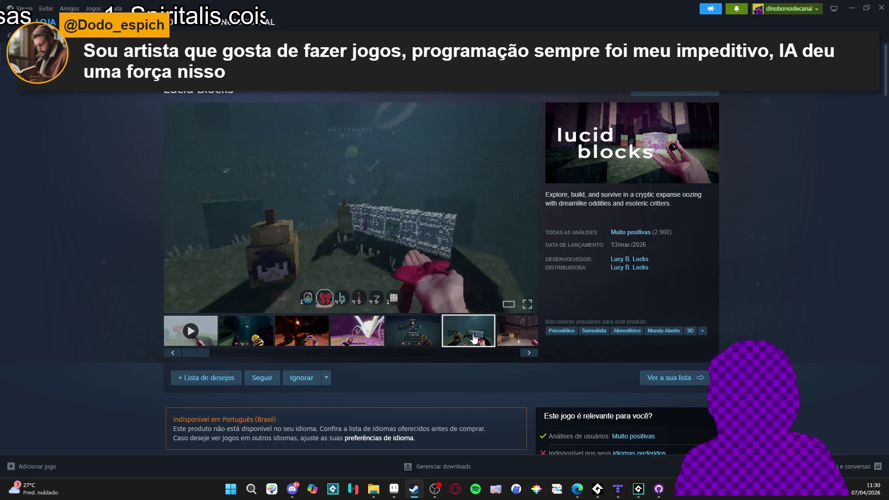
{"action": "left_click", "coordinate": [507, 343]}
Browse more Lucid Blocks screenshots, including the dark cube and bee shots
{"action": "left_click", "coordinate": [384, 340]}
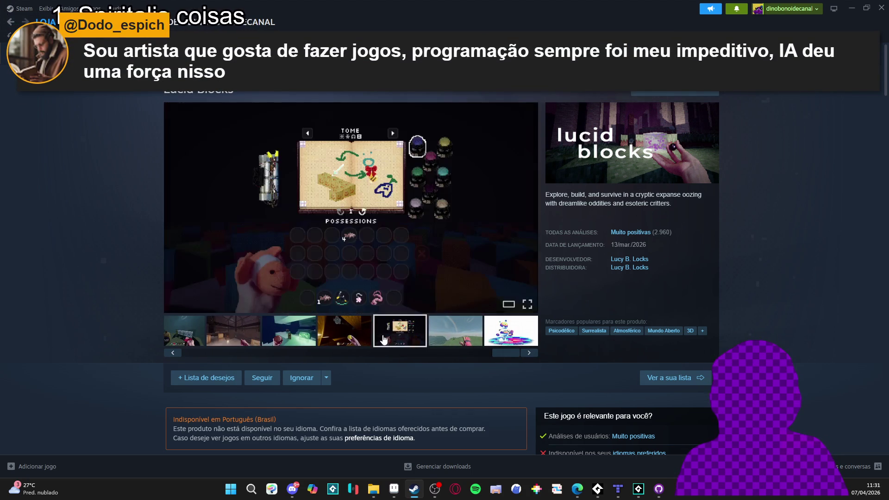
{"action": "left_click", "coordinate": [440, 339]}
{"action": "left_click", "coordinate": [328, 345]}
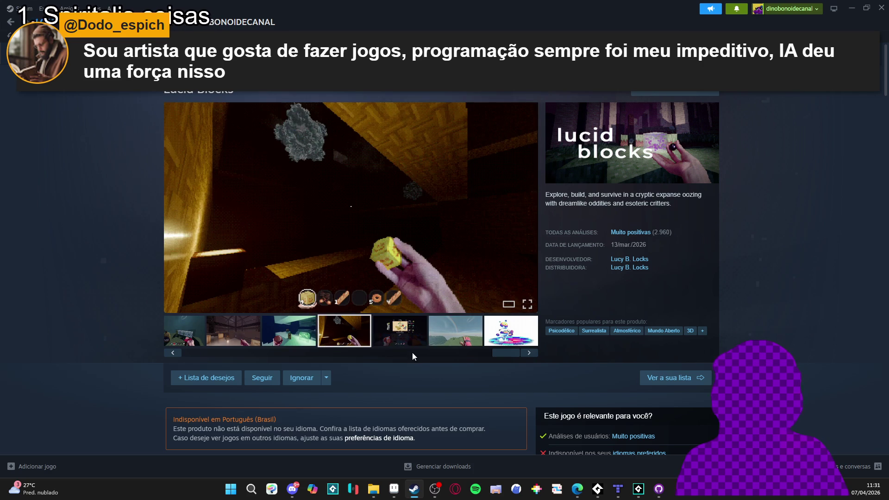
{"action": "left_click", "coordinate": [451, 345]}
{"action": "left_click", "coordinate": [386, 345]}
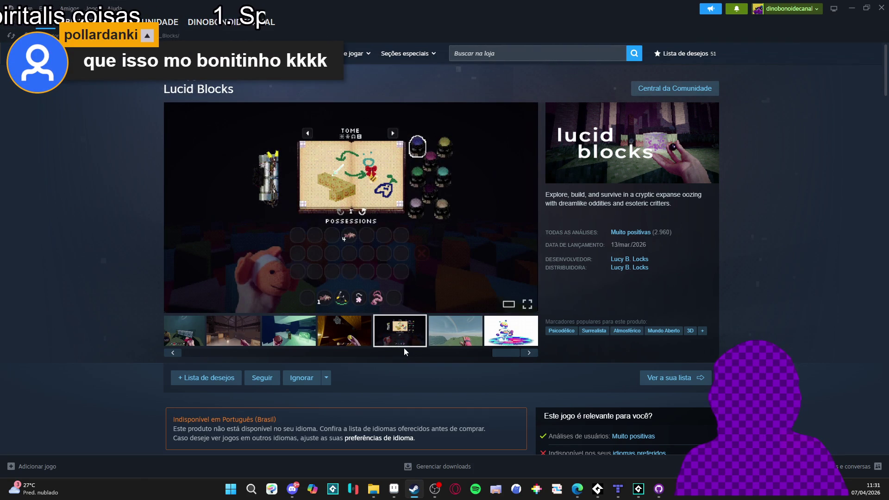
{"action": "left_click", "coordinate": [404, 352]}
{"action": "left_click", "coordinate": [316, 345]}
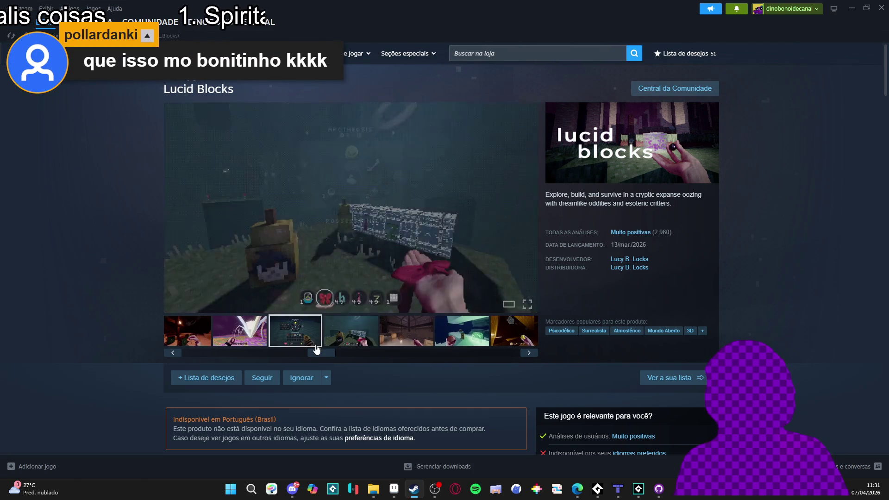
{"action": "left_click", "coordinate": [249, 353]}
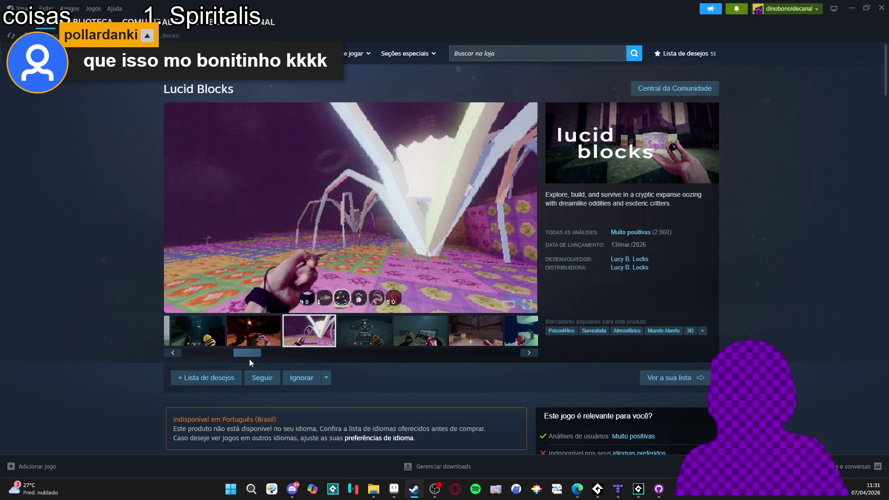
{"action": "left_click", "coordinate": [260, 347]}
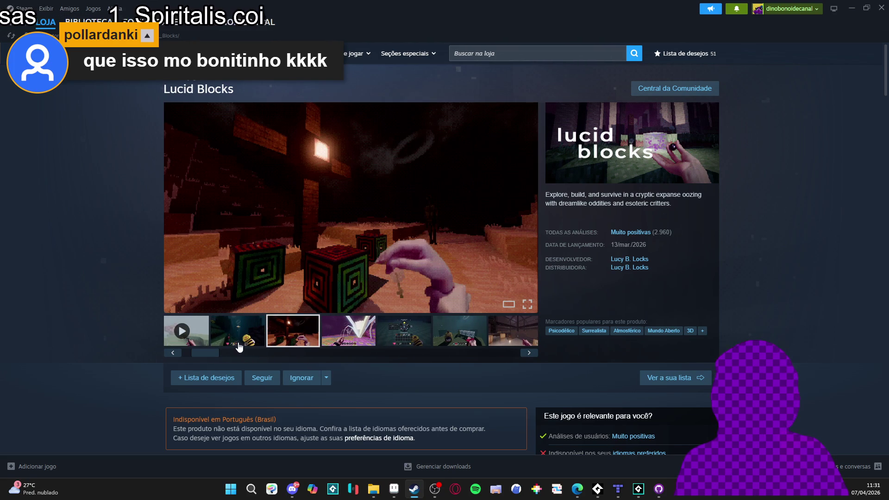
{"action": "left_click", "coordinate": [241, 345]}
View the underwater, snowy room and golden room screenshots, then minimize Steam to return to GameMaker
{"action": "left_click", "coordinate": [291, 344]}
{"action": "left_click", "coordinate": [348, 337]}
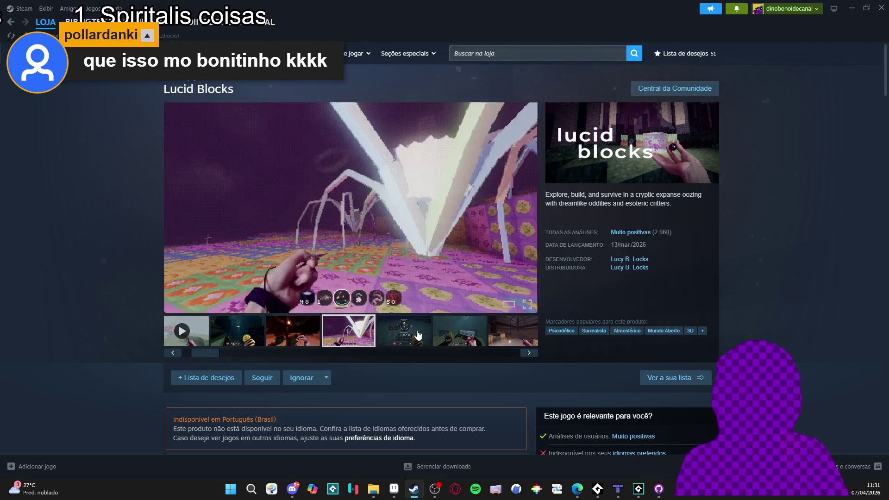
{"action": "left_click", "coordinate": [404, 337]}
{"action": "left_click", "coordinate": [475, 340]}
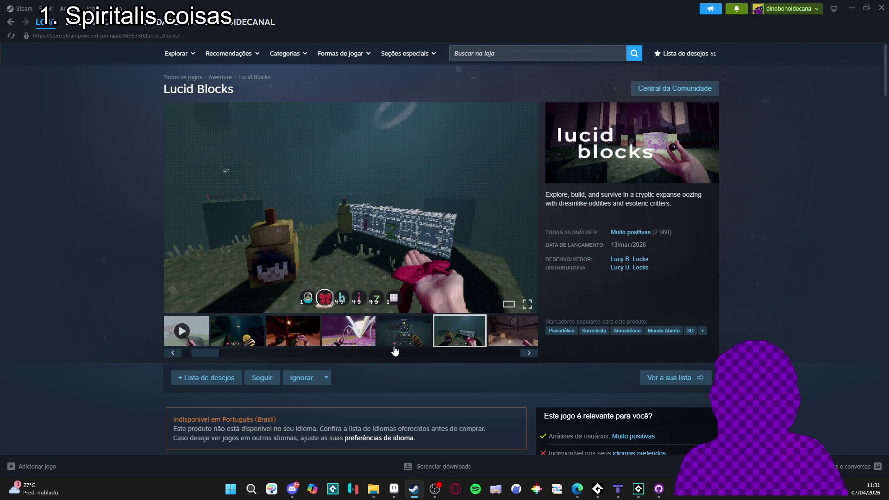
{"action": "left_click_drag", "start_coordinate": [375, 352], "coordinate": [359, 354]}
{"action": "left_click", "coordinate": [371, 337]}
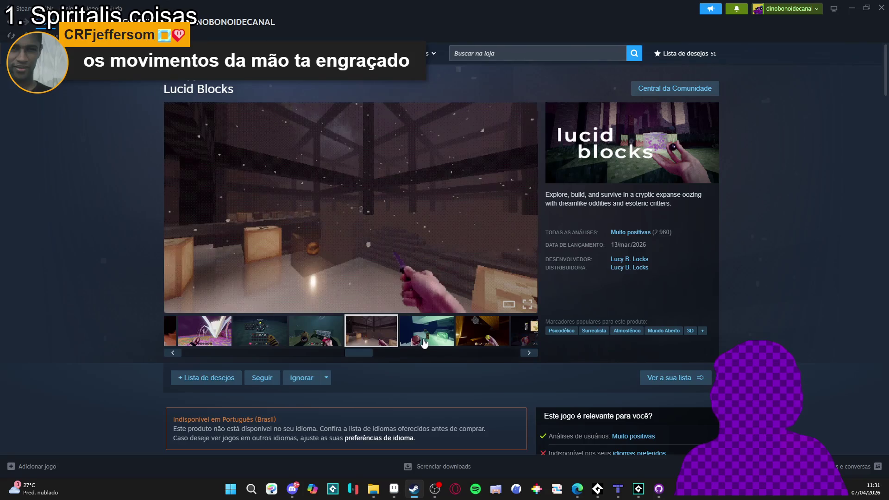
{"action": "left_click", "coordinate": [425, 344]}
{"action": "left_click", "coordinate": [478, 337]}
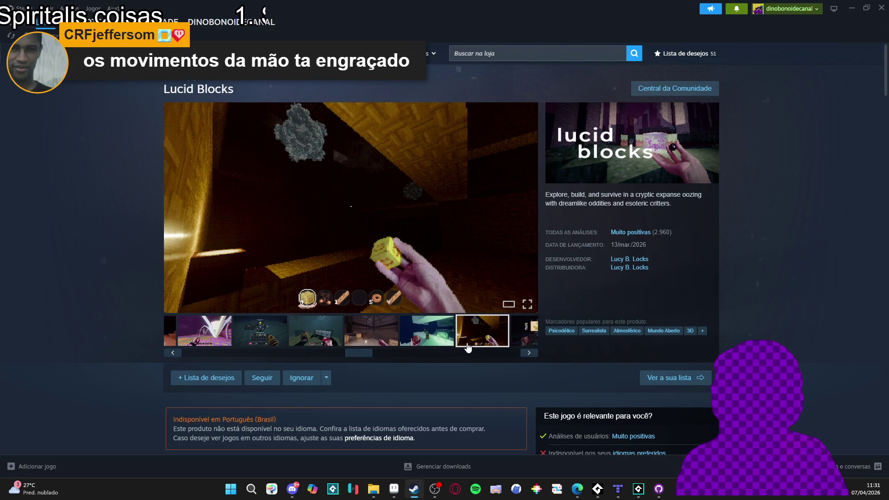
{"action": "left_click", "coordinate": [391, 339]}
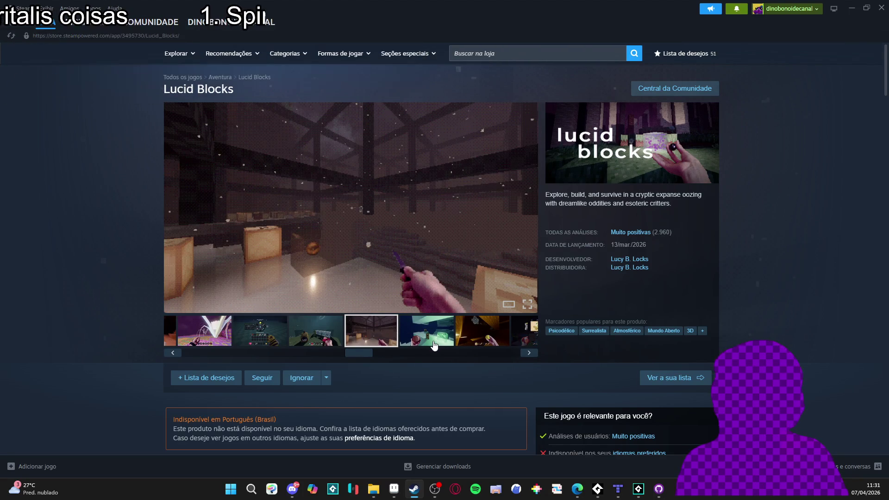
{"action": "left_click", "coordinate": [851, 6]}
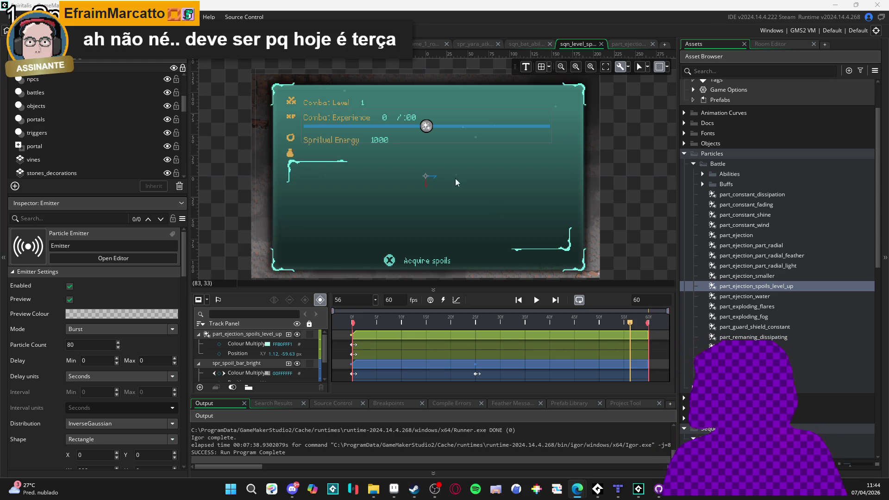
Play the level-up sequence preview and shrink the timeline to enlarge the canvas, briefly checking Discord
{"action": "left_click", "coordinate": [533, 303]}
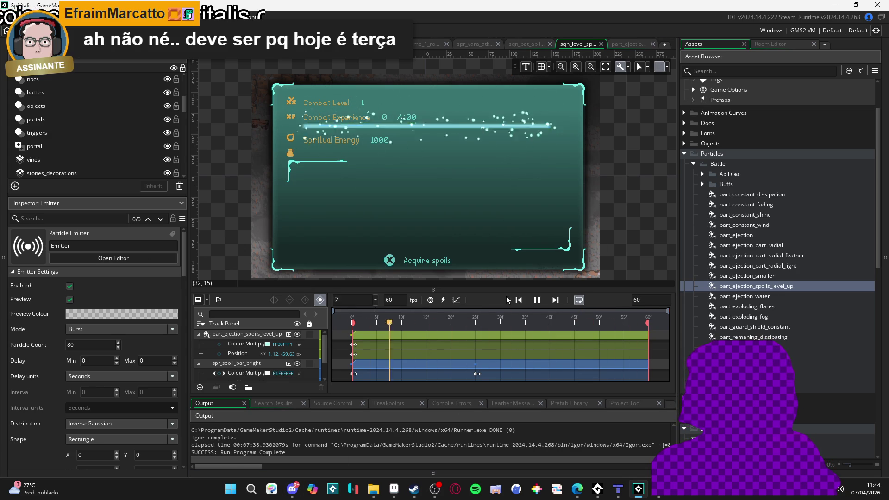
{"action": "left_click_drag", "start_coordinate": [513, 287], "coordinate": [479, 314]}
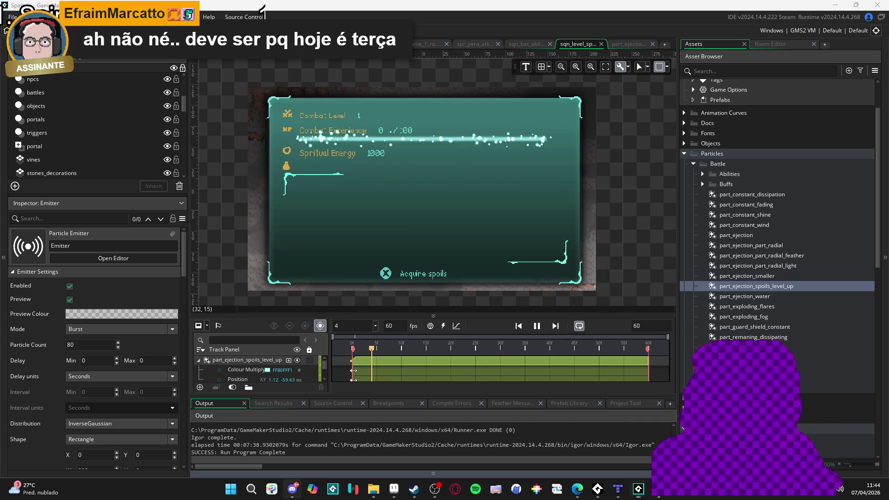
{"action": "left_click", "coordinate": [292, 489]}
{"action": "key", "text": "alt+Tab"}
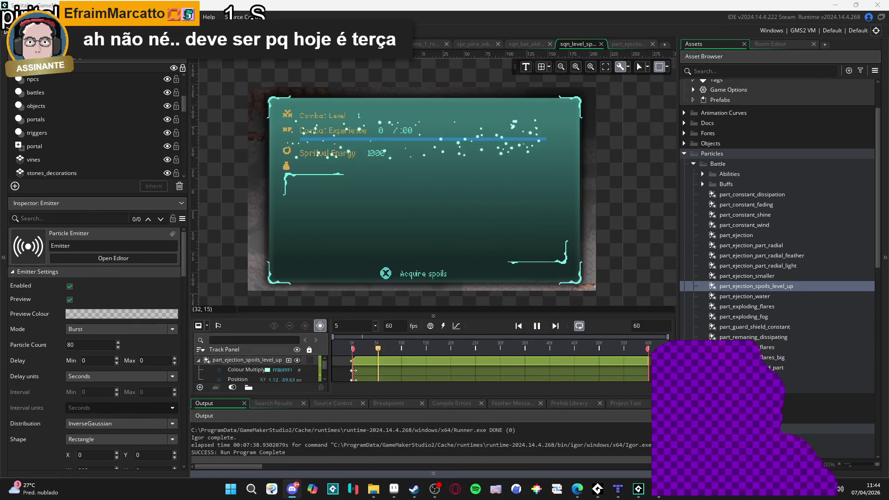